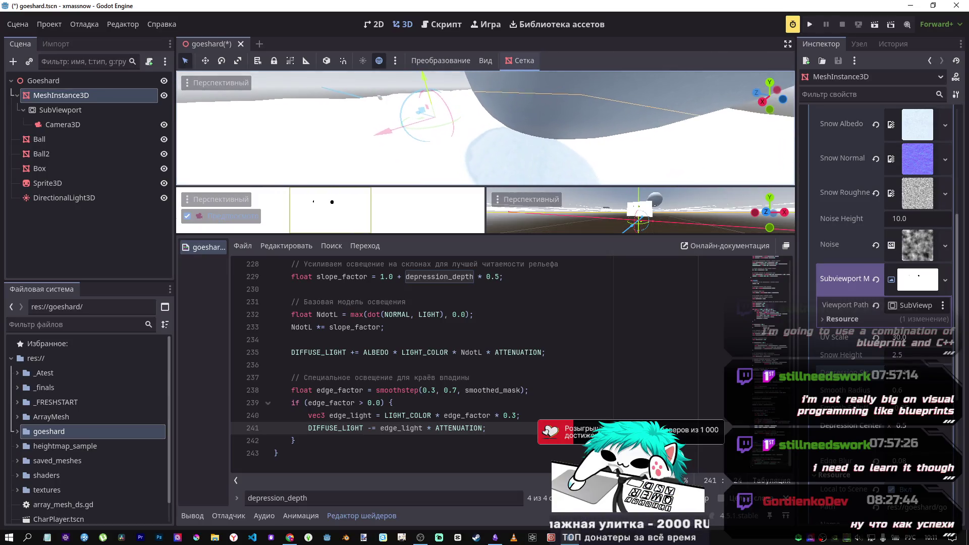
Step: Change line 241's edge-light subtraction '-=' to '+=' so crater edges add light
{"action": "left_click_drag", "start_coordinate": [920, 376], "coordinate": [920, 376]}
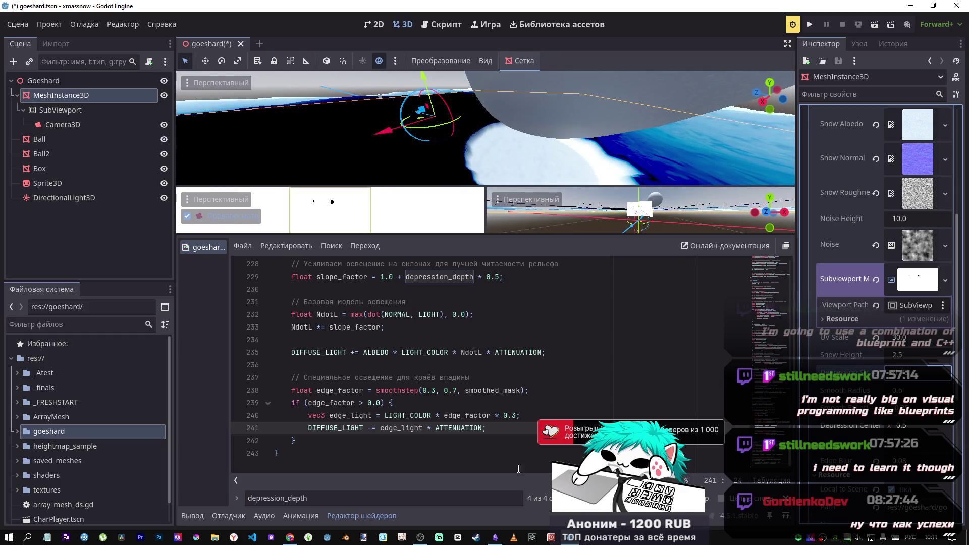
{"action": "left_click", "coordinate": [372, 428]}
{"action": "key", "text": "BackSpace"}
{"action": "type", "text": "+"}
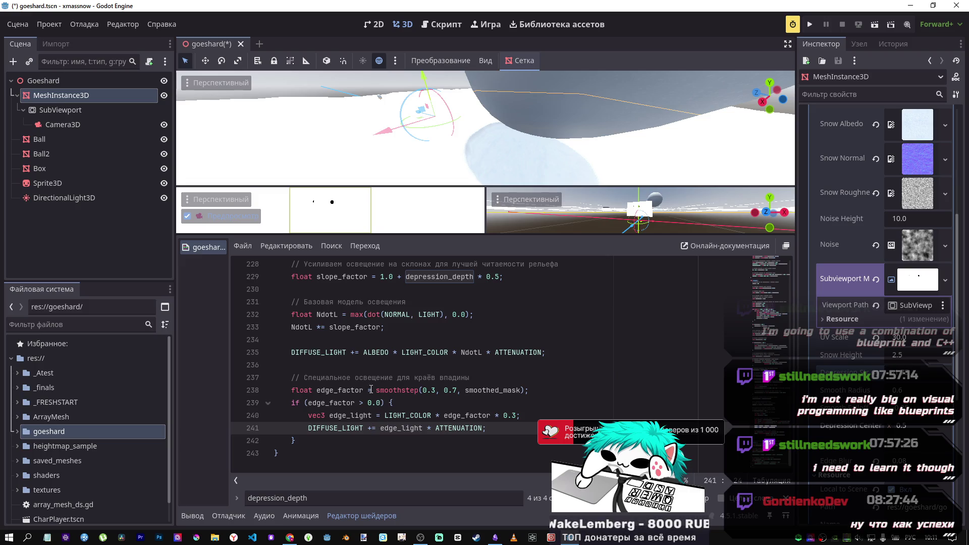
Step: Make line 238's smoothstep lower bound -0.3, removing a trial minus before 0.7
{"action": "left_click", "coordinate": [425, 390]}
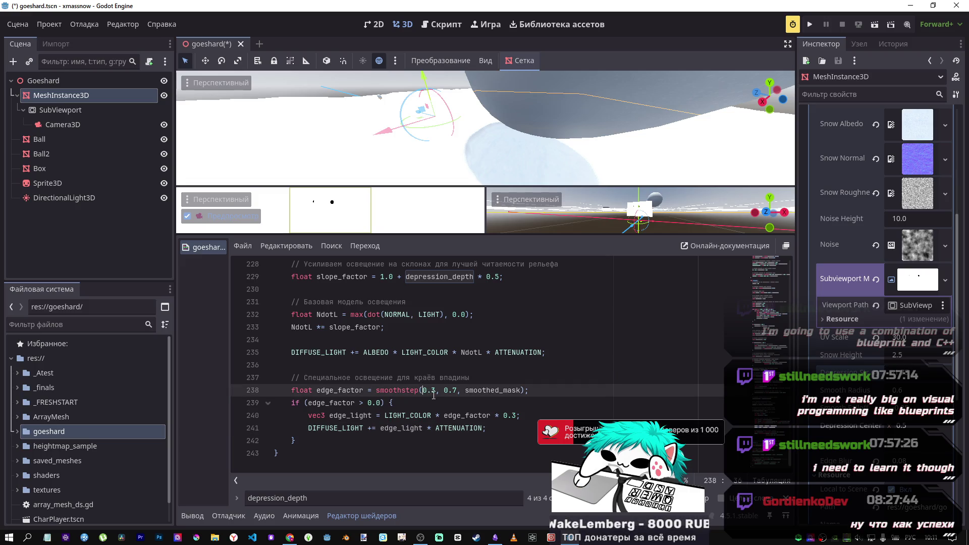
{"action": "type", "text": "-"}
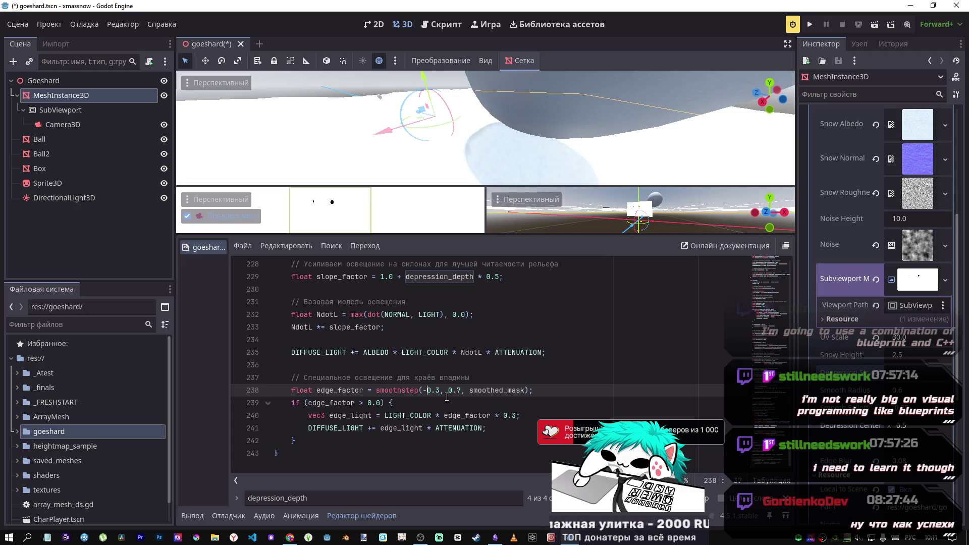
{"action": "left_click", "coordinate": [449, 392]}
{"action": "type", "text": "-"}
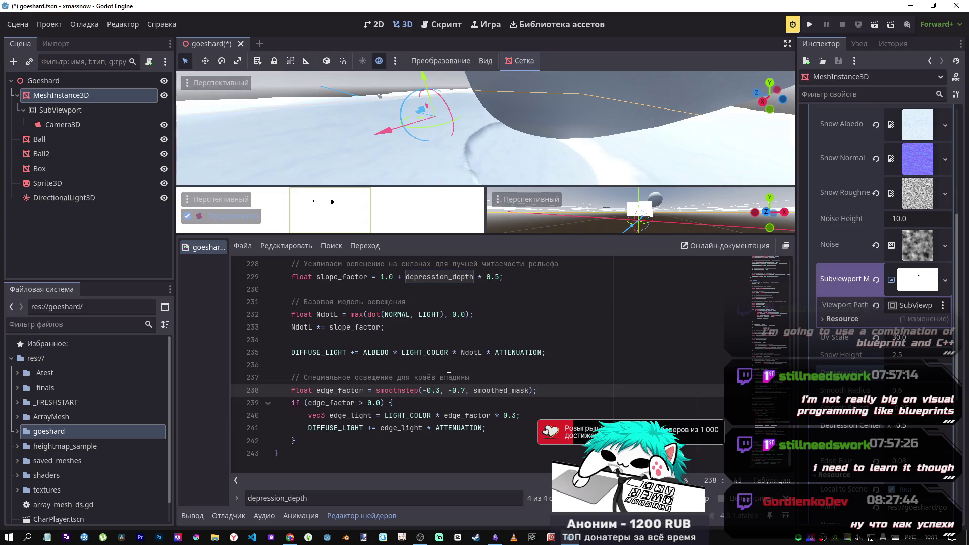
{"action": "scroll", "coordinate": [492, 158], "scroll_direction": "up", "scroll_amount": 3}
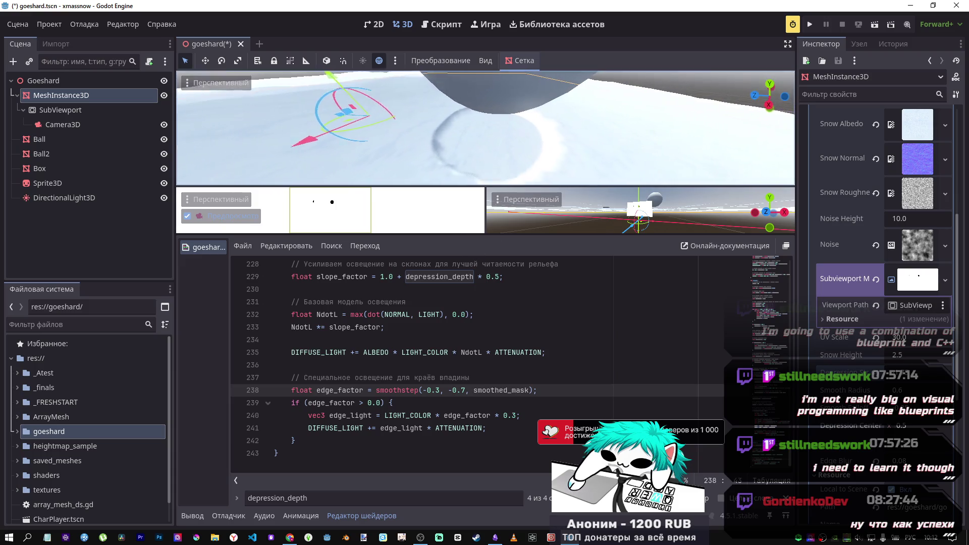
{"action": "scroll", "coordinate": [485, 128], "scroll_direction": "up", "scroll_amount": 5}
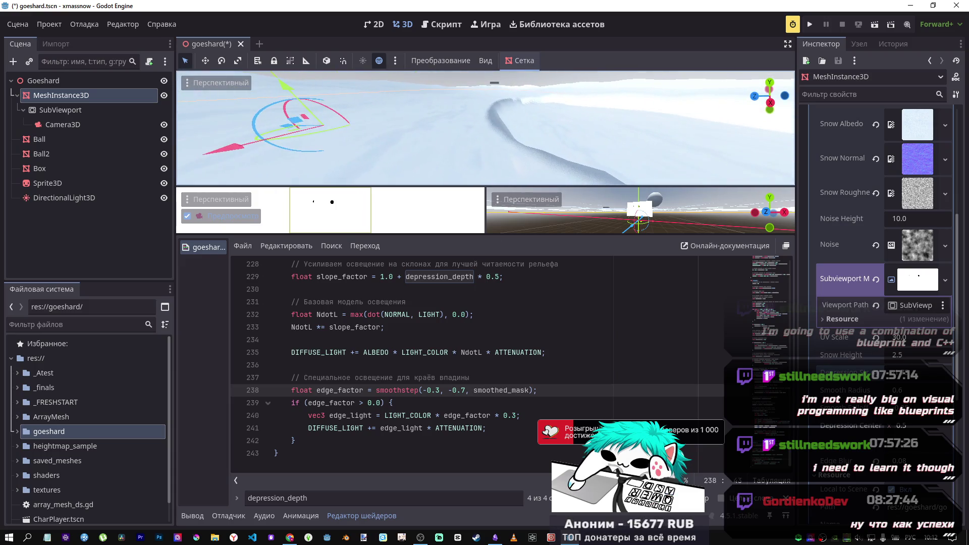
{"action": "scroll", "coordinate": [485, 128], "scroll_direction": "down", "scroll_amount": 6}
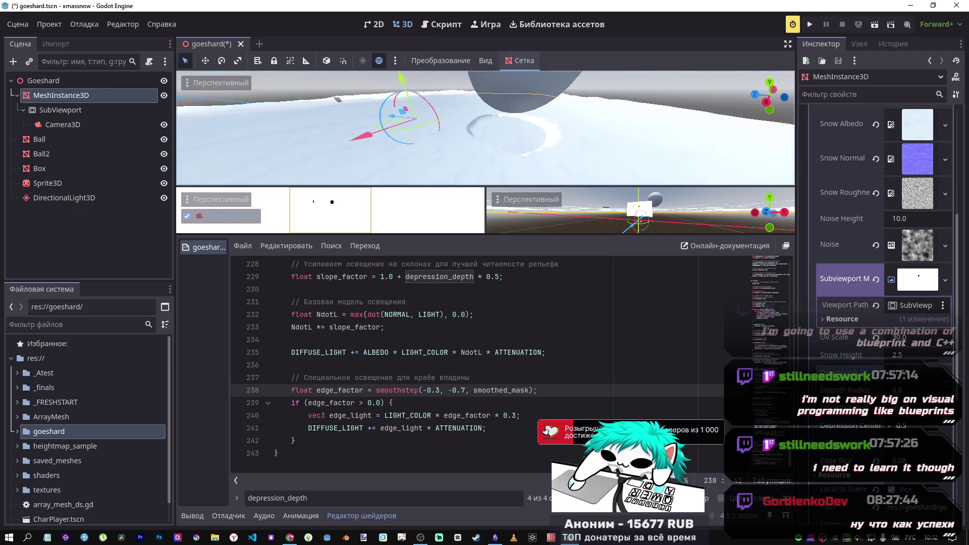
{"action": "left_click_drag", "start_coordinate": [919, 373], "coordinate": [934, 373]}
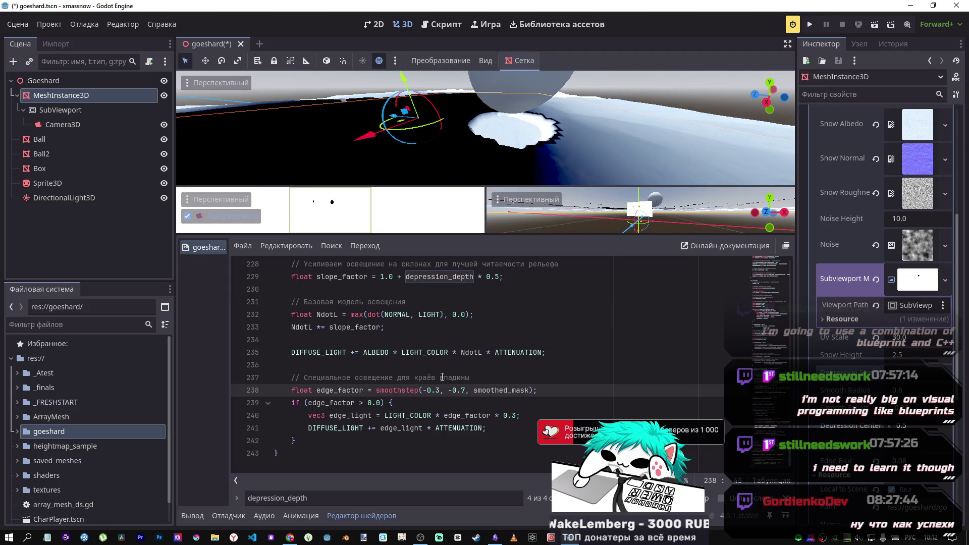
{"action": "key", "text": "BackSpace"}
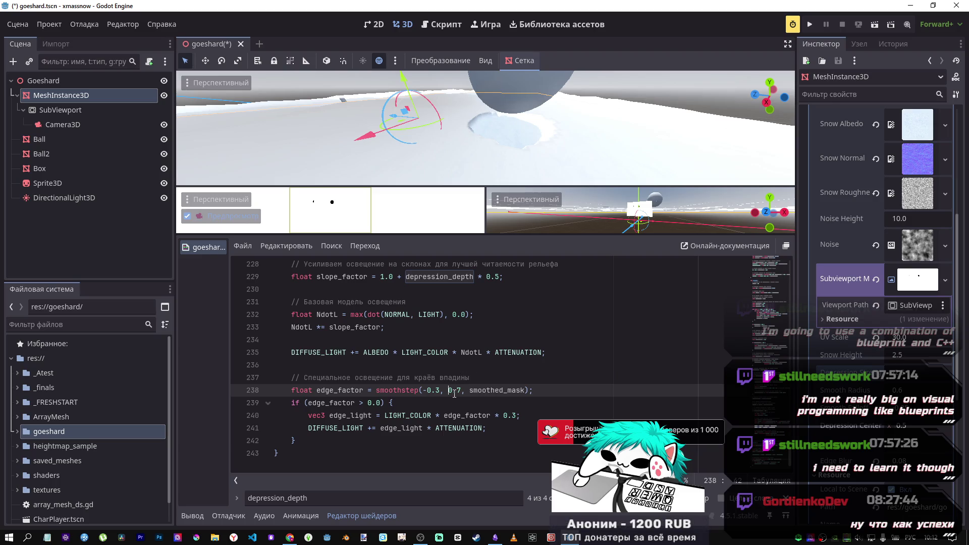
Step: Search the shader for smoothed_mask occurrences and return to line 238
{"action": "double_click", "coordinate": [514, 391]}
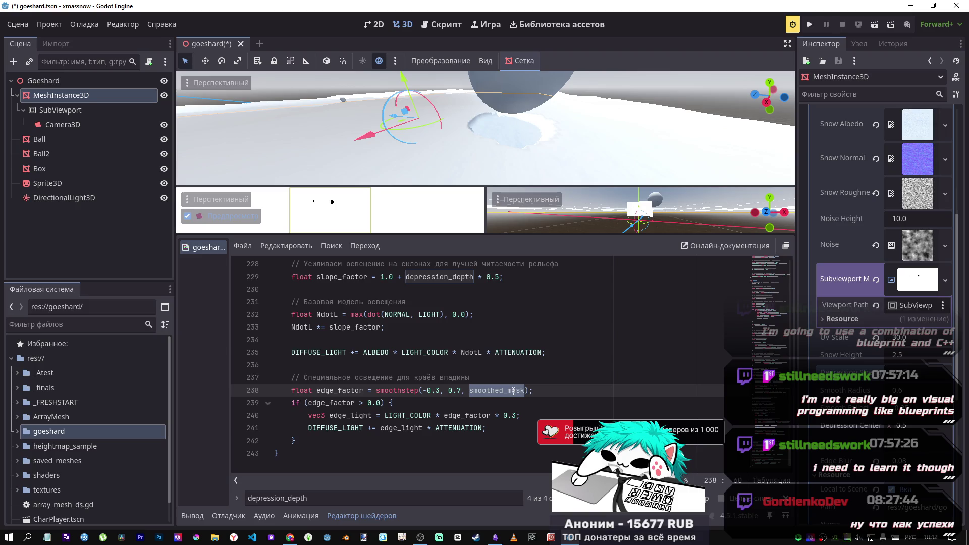
{"action": "key", "text": "ctrl+f"}
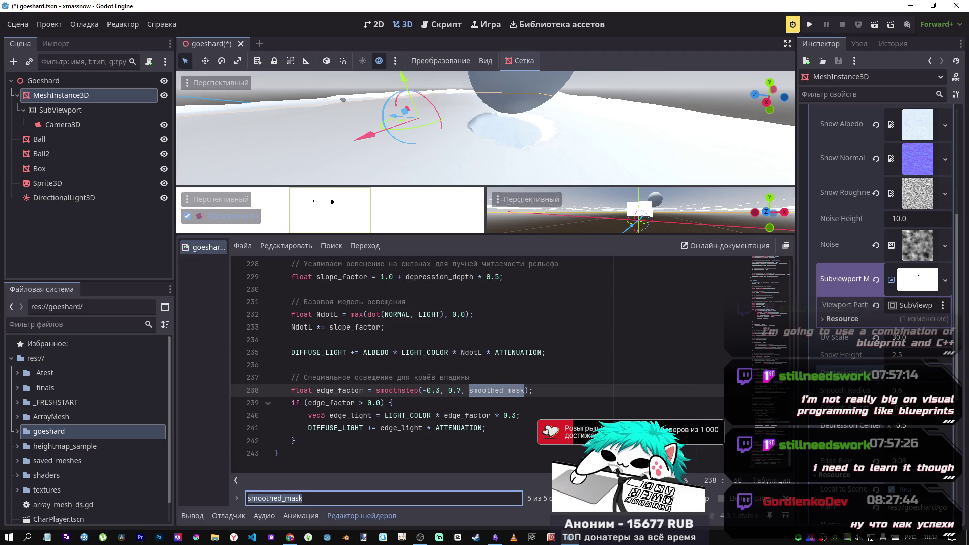
{"action": "left_click", "coordinate": [603, 498]}
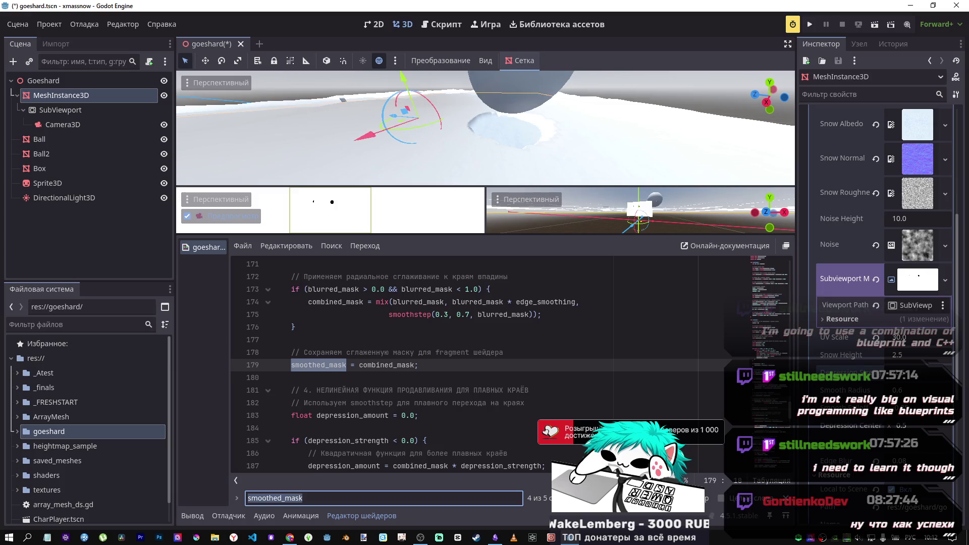
{"action": "key", "text": "Return"}
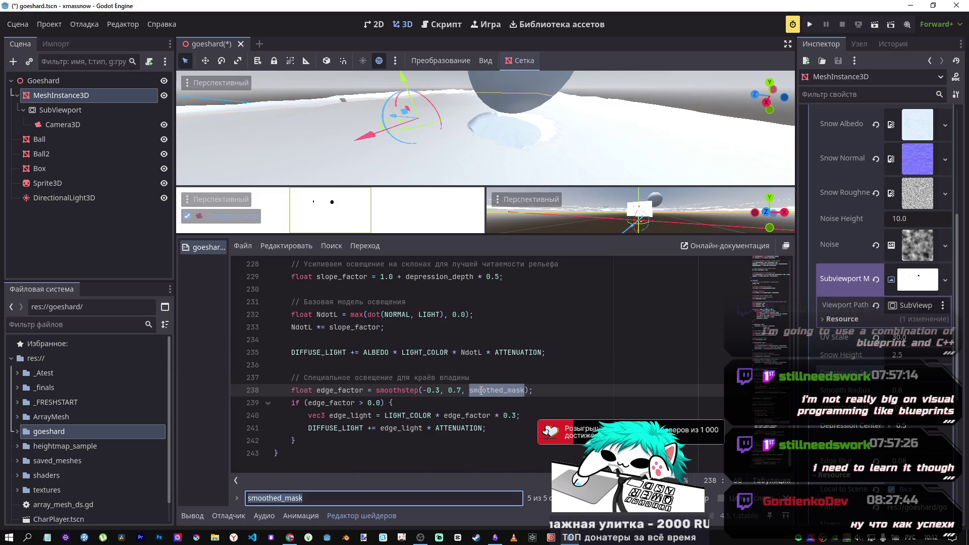
{"action": "left_click", "coordinate": [436, 392]}
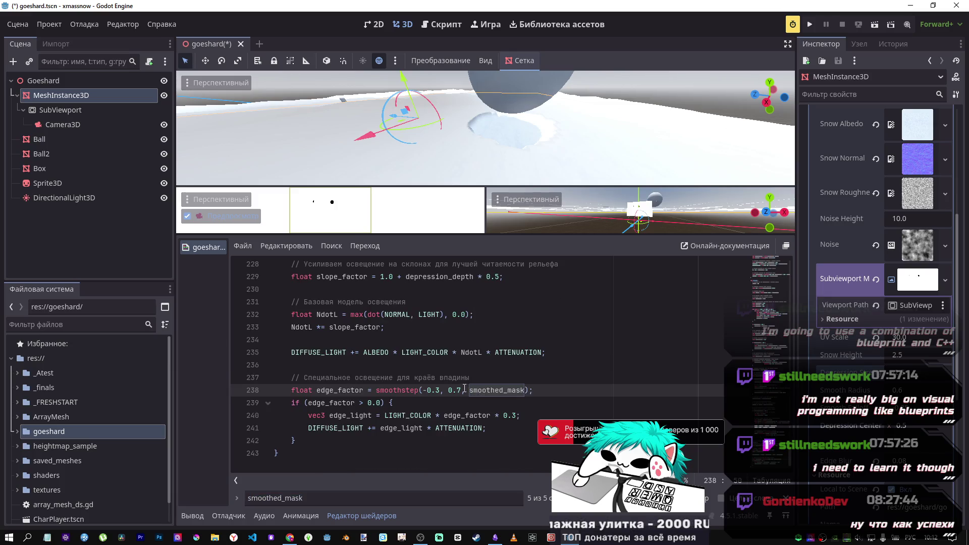
Step: Drop the minus from the lower bound and multiply 0.3 by 10.0
{"action": "left_click", "coordinate": [425, 389]}
{"action": "type", "text": "10"}
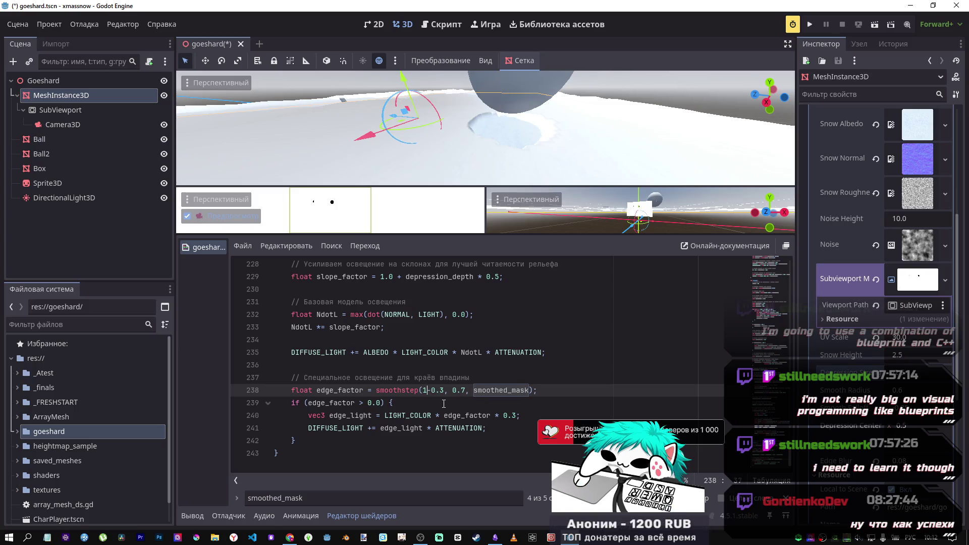
{"action": "type", "text": "ю"}
{"action": "key", "text": "BackSpace"}
{"action": "key", "text": "BackSpace"}
{"action": "key", "text": "BackSpace"}
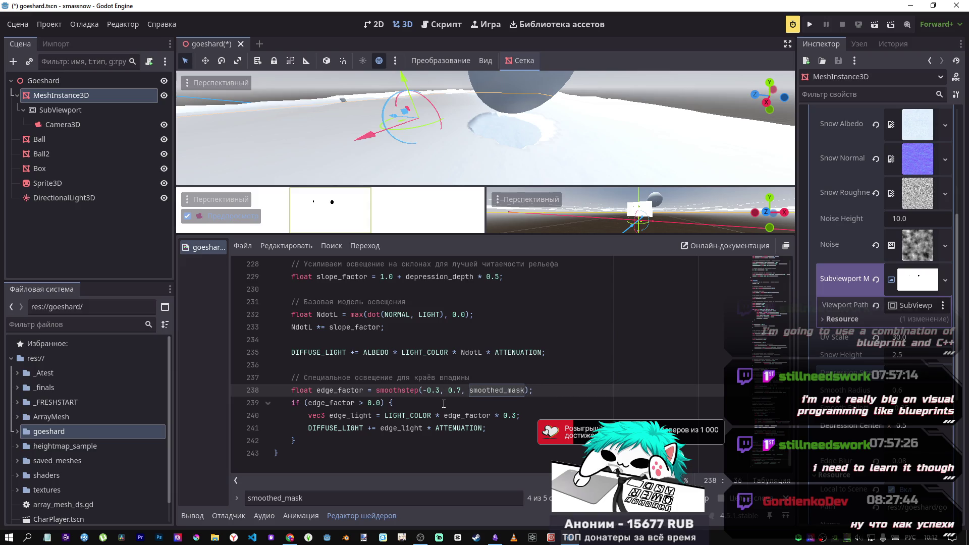
{"action": "key", "text": "Delete"}
{"action": "key", "text": "Right"}
{"action": "key", "text": "Right"}
{"action": "key", "text": "Right"}
{"action": "type", "text": "*10"}
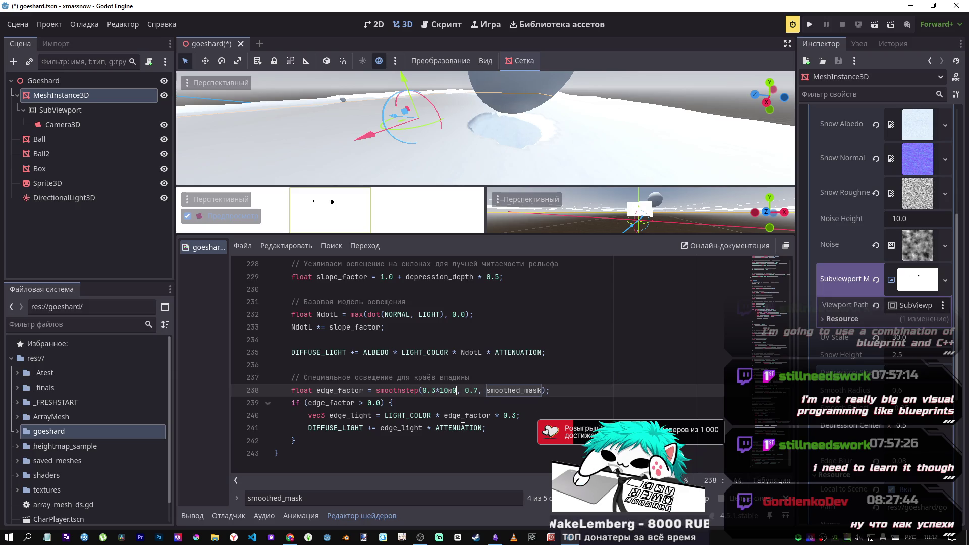
{"action": "key", "text": "alt+shift"}
{"action": "type", "text": ".0"}
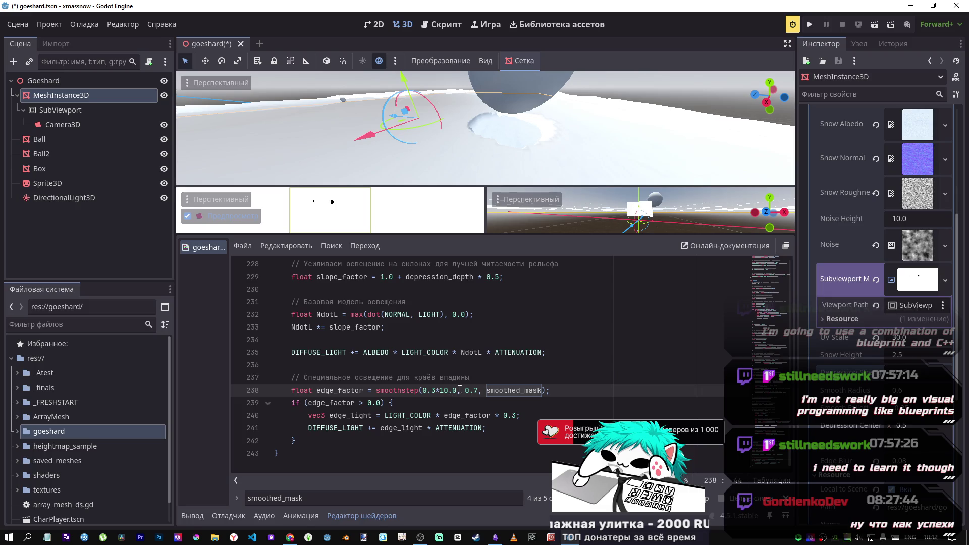
Step: Try a 100.0 multiplier, then delete it, leaving smoothstep(0.3, 0.7, smoothed_mask)
{"action": "key", "text": "Delete"}
{"action": "type", "text": "5"}
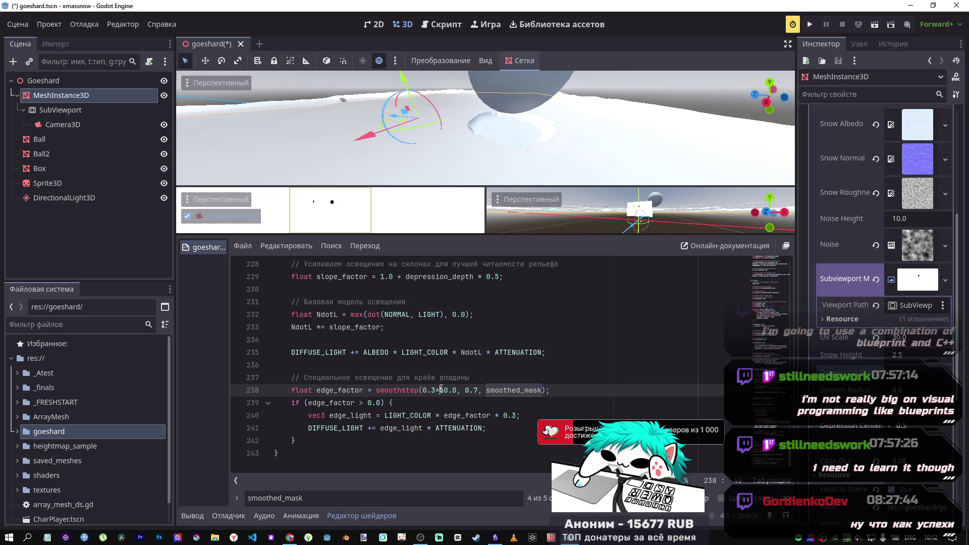
{"action": "type", "text": "0"}
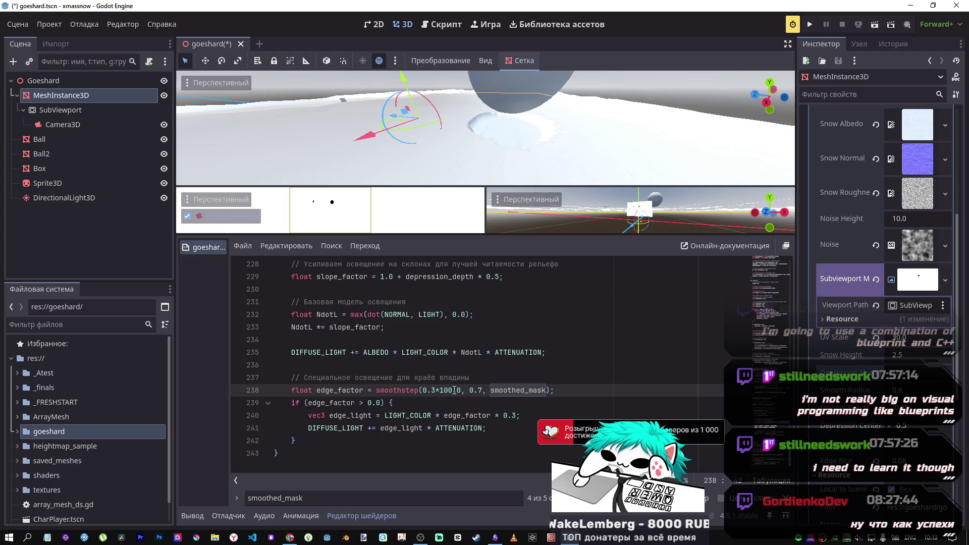
{"action": "key", "text": "BackSpace"}
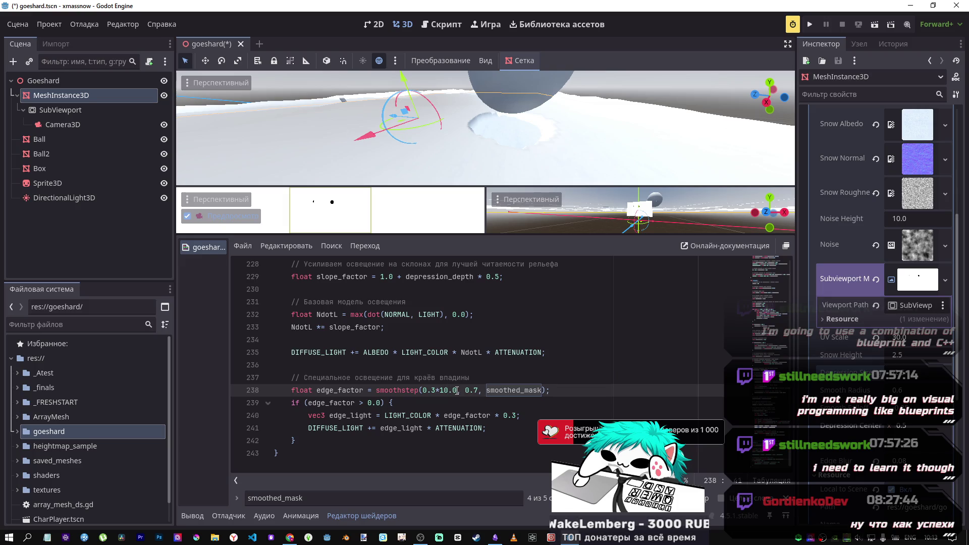
{"action": "left_click_drag", "start_coordinate": [457, 391], "coordinate": [442, 389]}
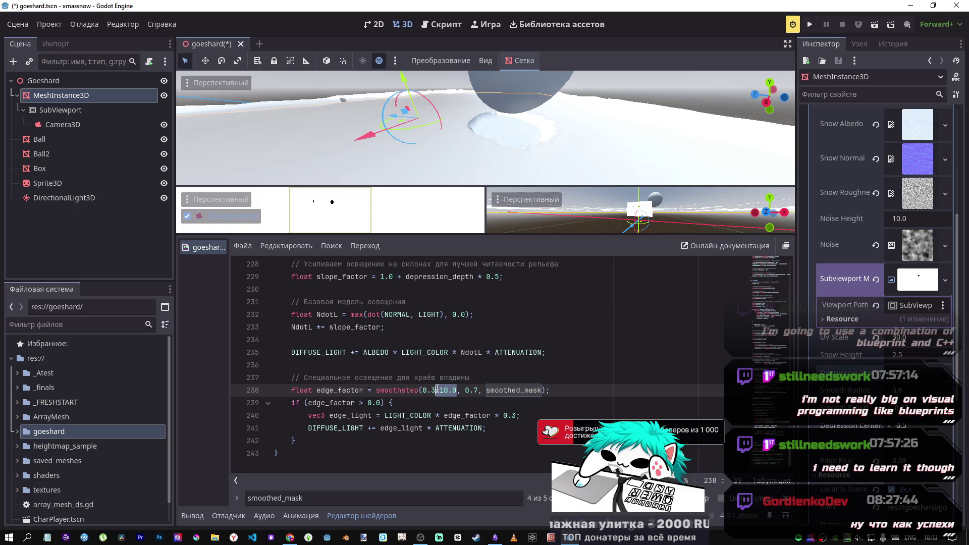
{"action": "key", "text": "BackSpace"}
{"action": "key", "text": "BackSpace"}
{"action": "left_click", "coordinate": [454, 390]}
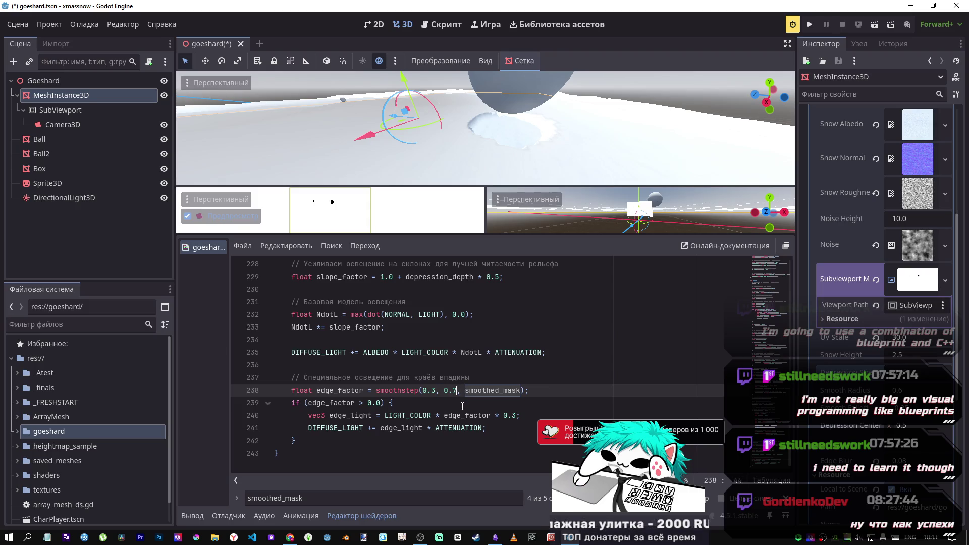
Step: Try *10.0 and *-10.0 multipliers after 0.3 and 0.7, then delete them
{"action": "type", "text": "*10.0"}
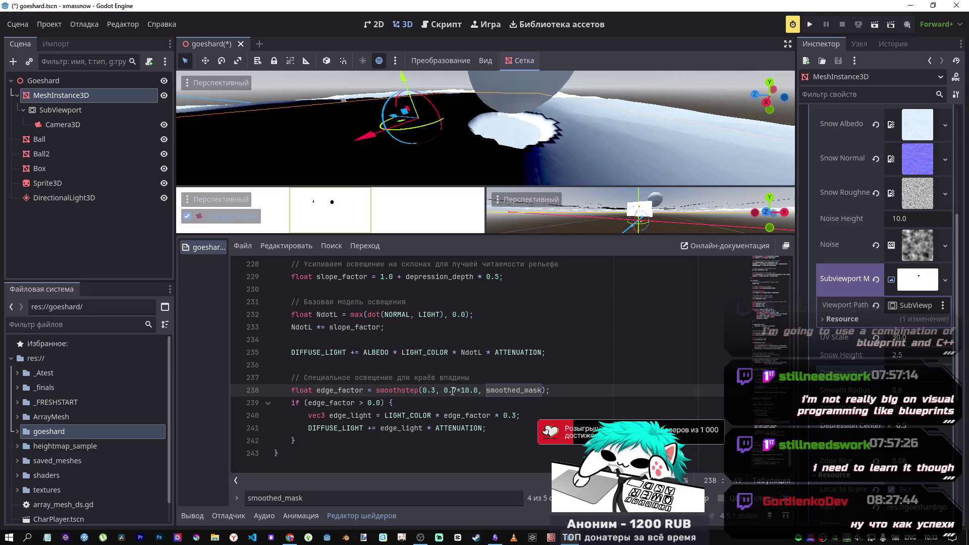
{"action": "type", "text": "-"}
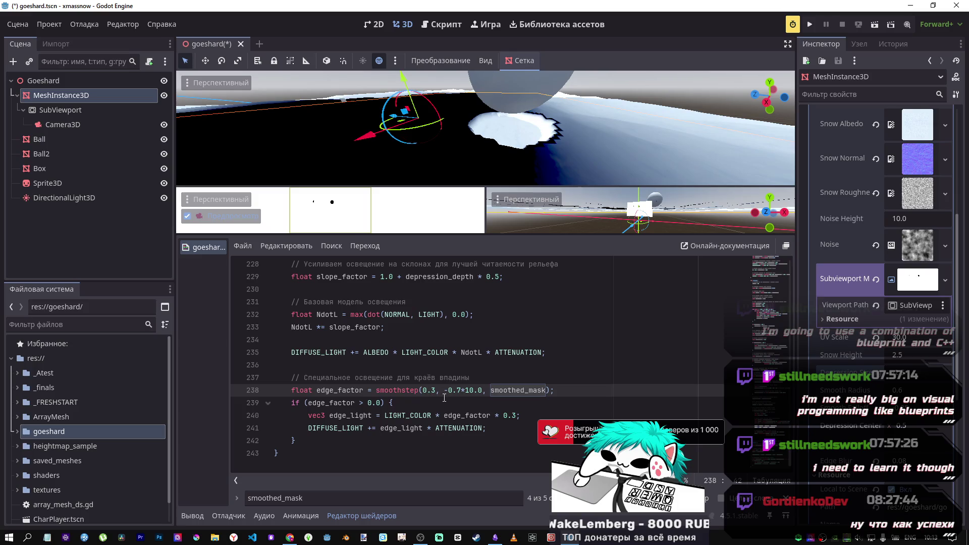
{"action": "key", "text": "BackSpace"}
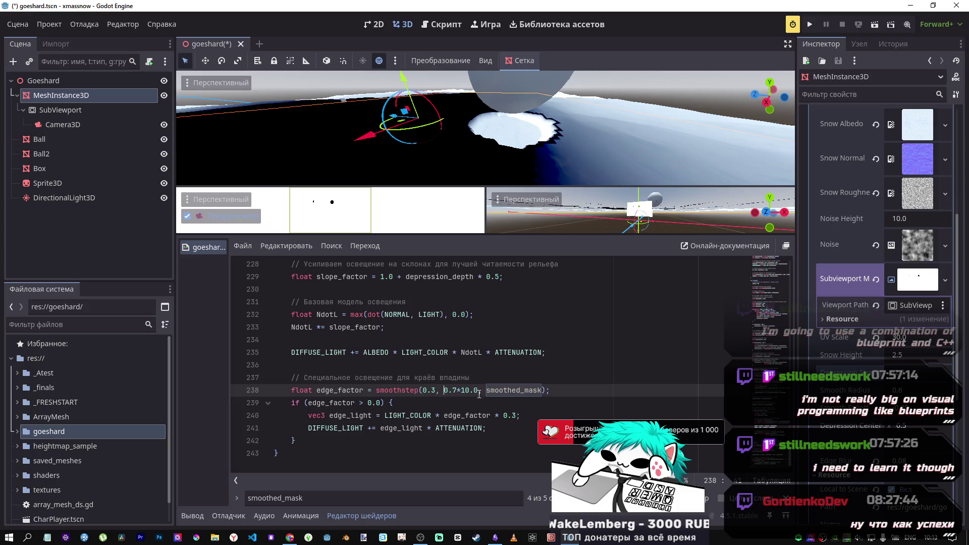
{"action": "key", "text": "BackSpace"}
{"action": "key", "text": "BackSpace"}
{"action": "key", "text": "BackSpace"}
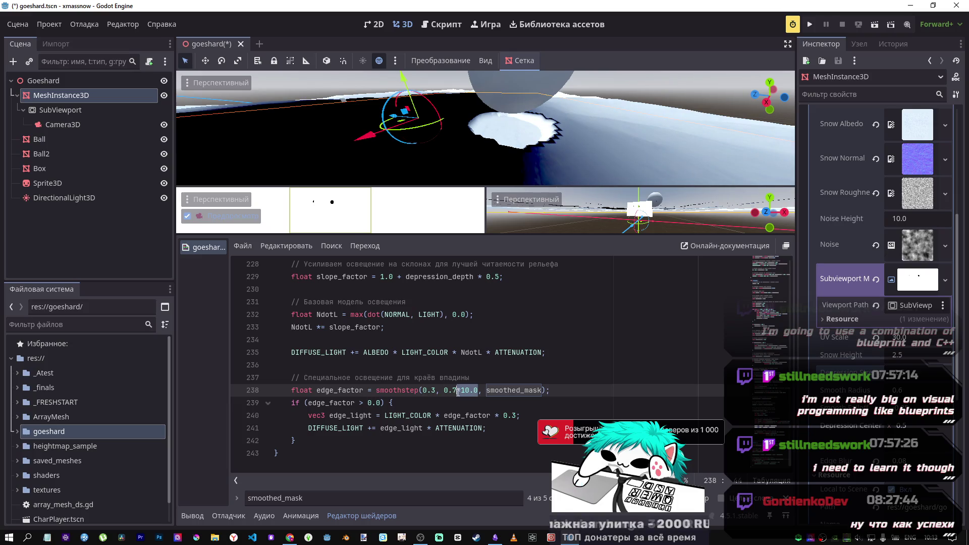
{"action": "key", "text": "Left"}
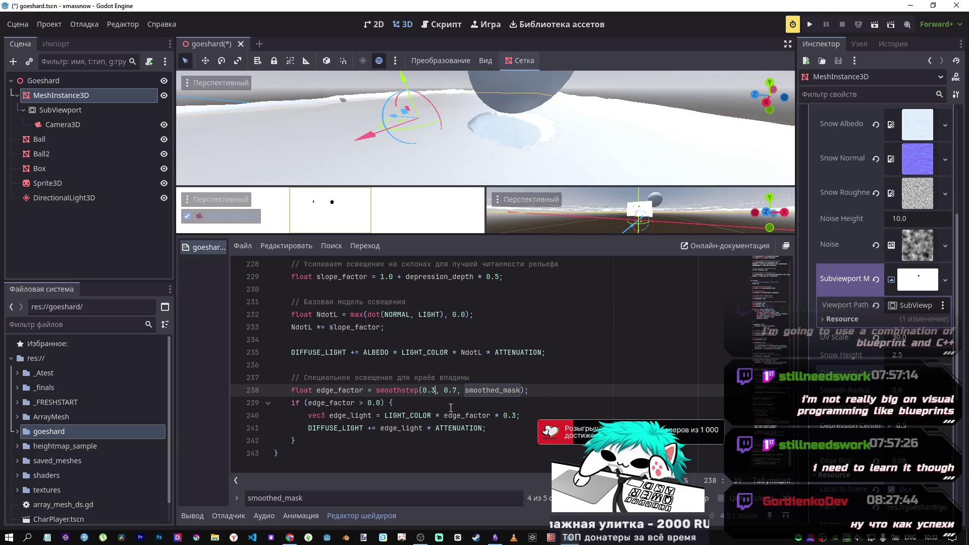
{"action": "type", "text": "*10.0"}
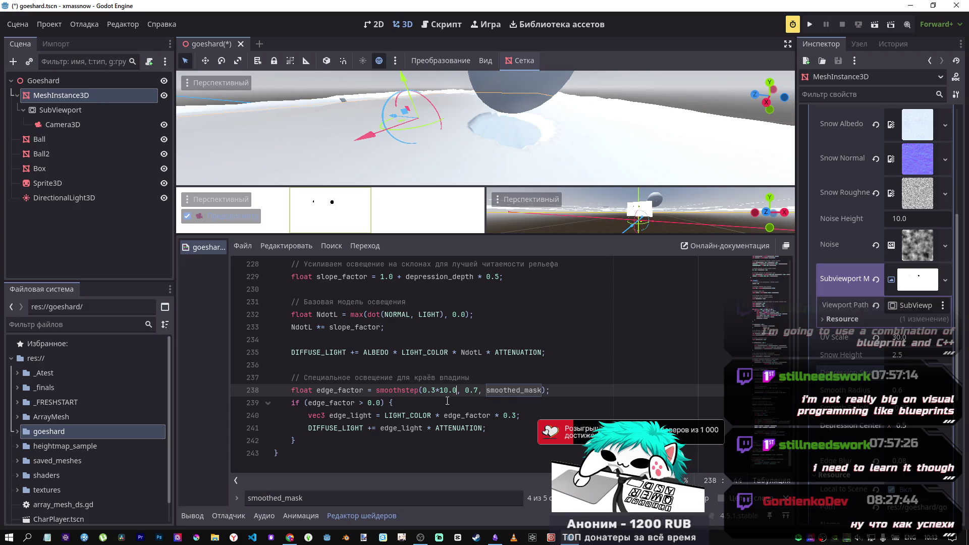
{"action": "type", "text": "-"}
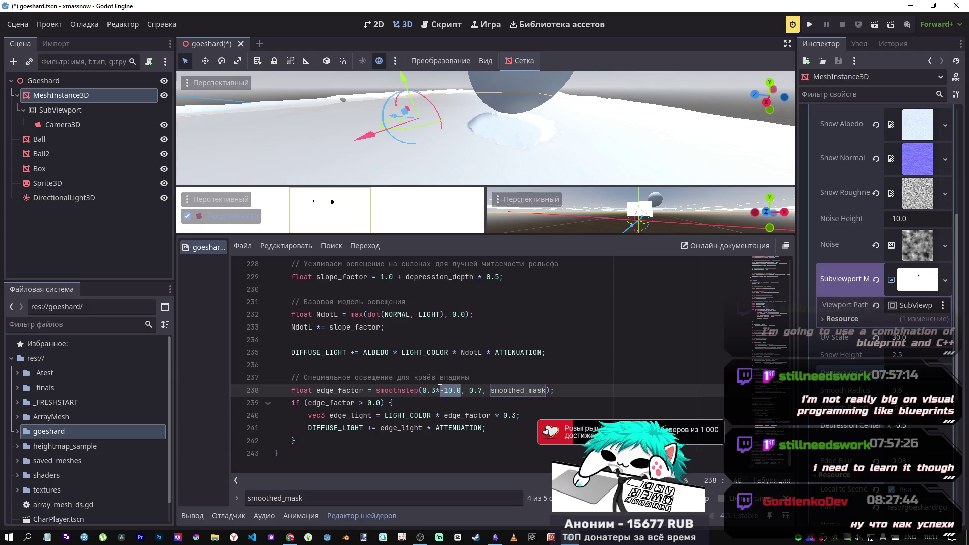
{"action": "left_click", "coordinate": [435, 390]}
{"action": "left_click_drag", "start_coordinate": [436, 390], "coordinate": [463, 390]}
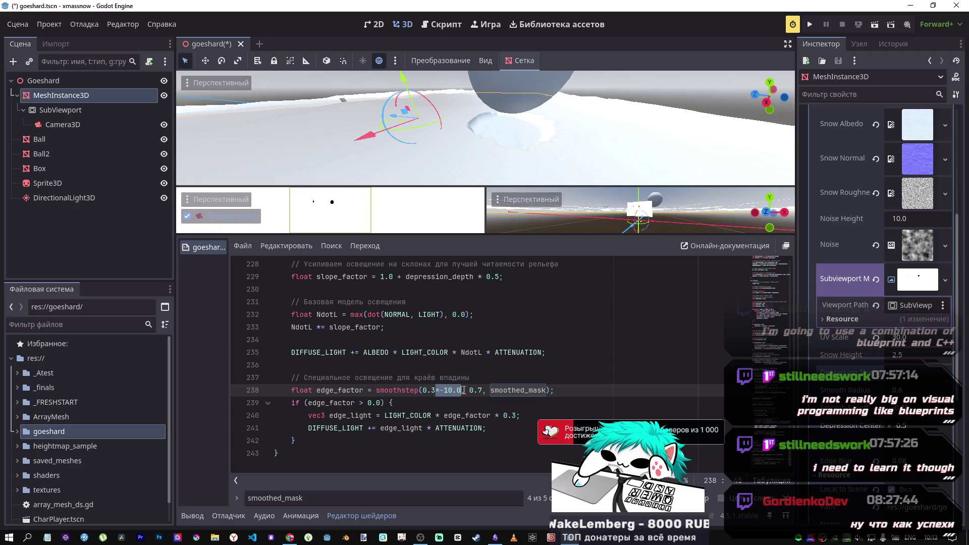
{"action": "key", "text": "BackSpace"}
Step: Try a *-10.0 then *10.0 multiplier after smoothed_mask, then remove it
{"action": "left_click", "coordinate": [523, 389]}
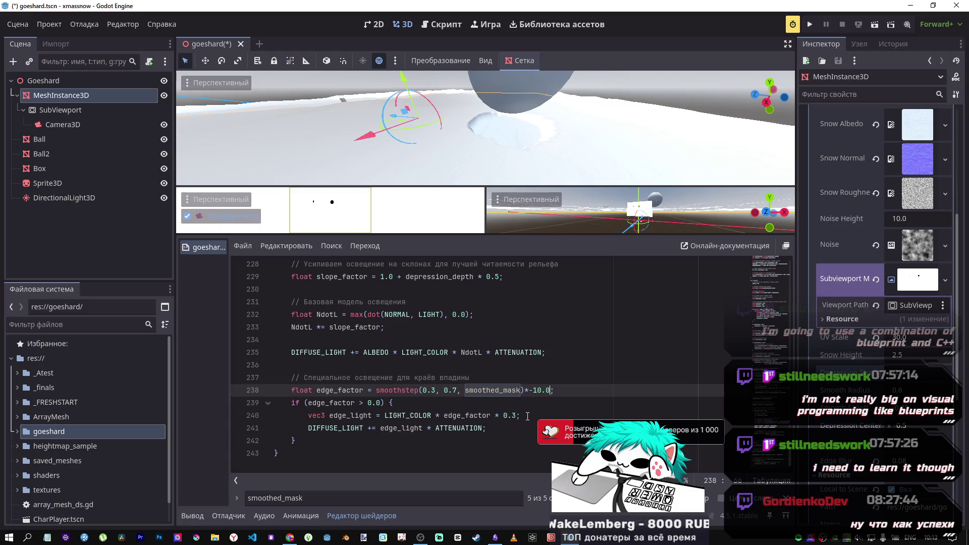
{"action": "type", "text": "*-10.0"}
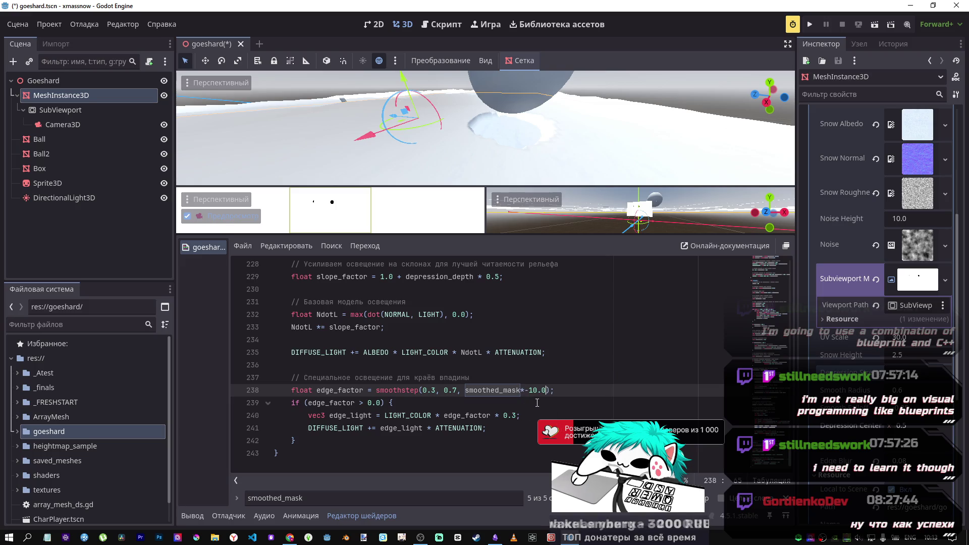
{"action": "key", "text": "BackSpace"}
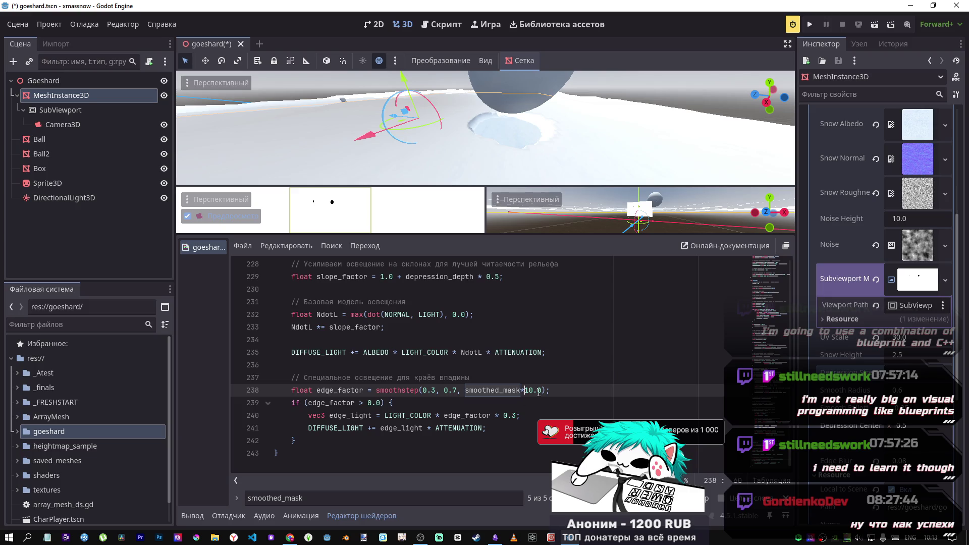
{"action": "left_click_drag", "start_coordinate": [542, 392], "coordinate": [523, 391]}
{"action": "key", "text": "BackSpace"}
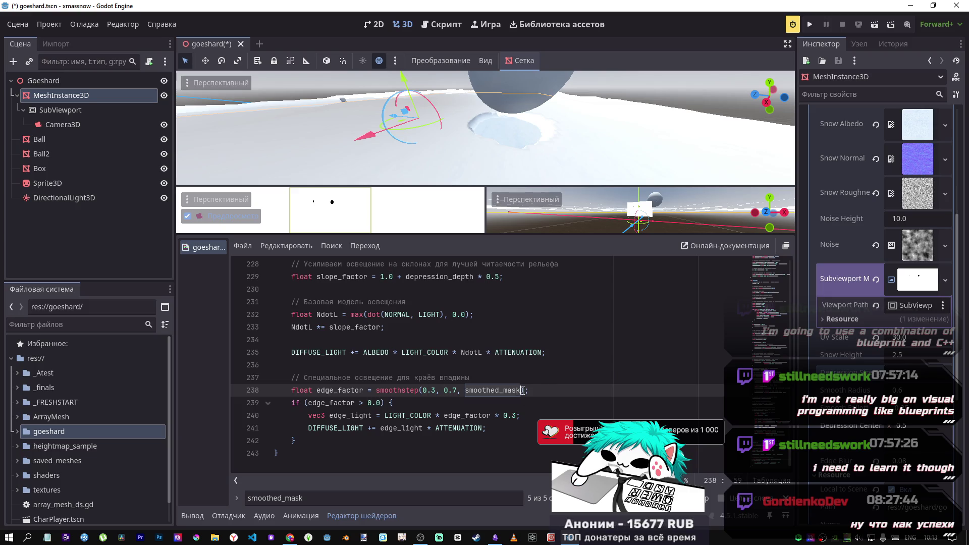
Step: Save the shader with Ctrl+S
{"action": "left_click", "coordinate": [488, 366]}
{"action": "scroll", "coordinate": [486, 364], "scroll_direction": "up", "scroll_amount": 2}
{"action": "key", "text": "ctrl+s"}
{"action": "left_click", "coordinate": [410, 390]}
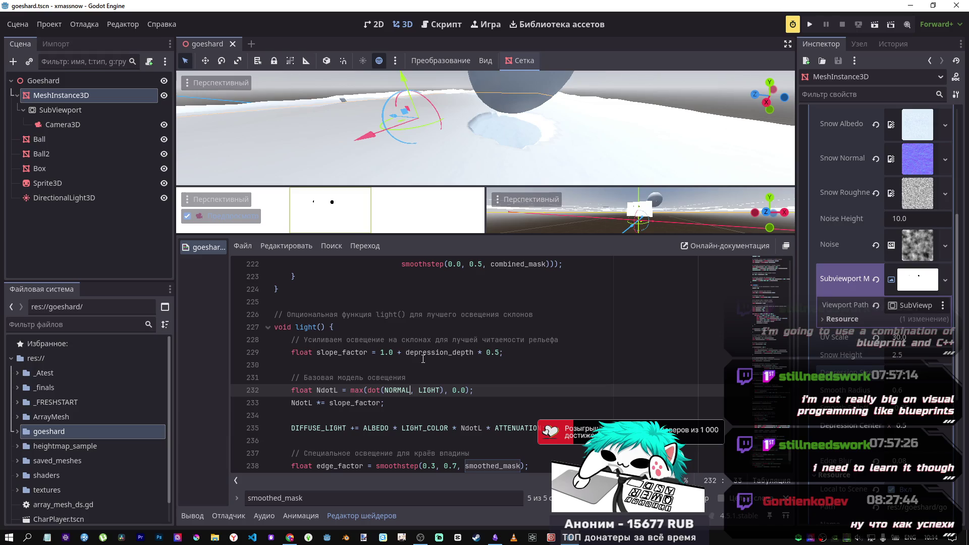
Step: Change the if on line 206 from depression_amount > 0.0 to < 0.0
{"action": "scroll", "coordinate": [423, 358], "scroll_direction": "down", "scroll_amount": 2}
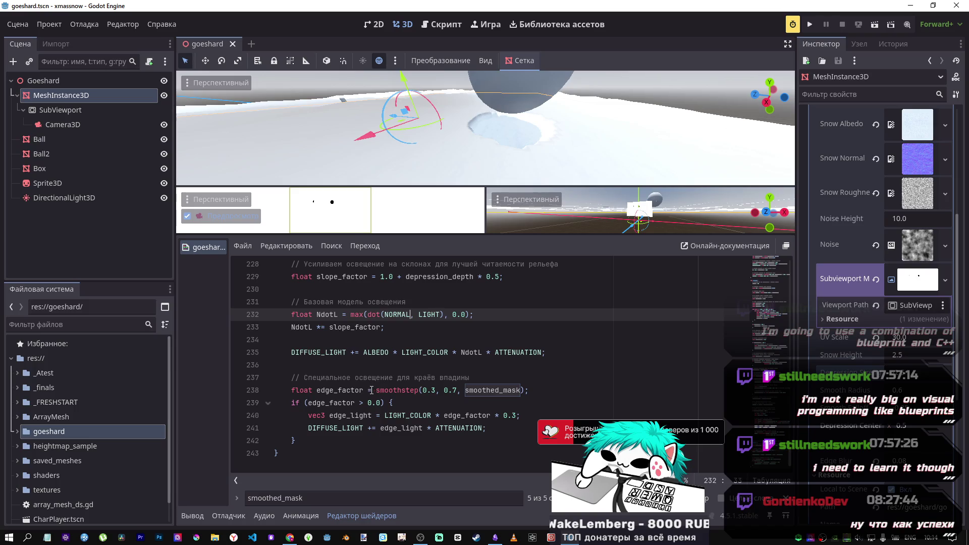
{"action": "scroll", "coordinate": [370, 388], "scroll_direction": "up", "scroll_amount": 1}
{"action": "scroll", "coordinate": [370, 389], "scroll_direction": "up", "scroll_amount": 2}
{"action": "scroll", "coordinate": [364, 386], "scroll_direction": "up", "scroll_amount": 11}
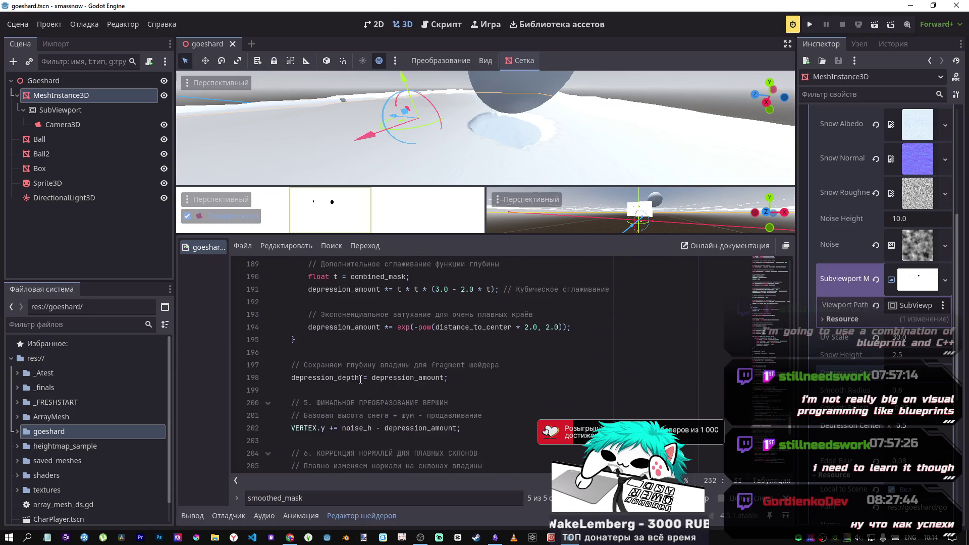
{"action": "scroll", "coordinate": [360, 380], "scroll_direction": "down", "scroll_amount": 6}
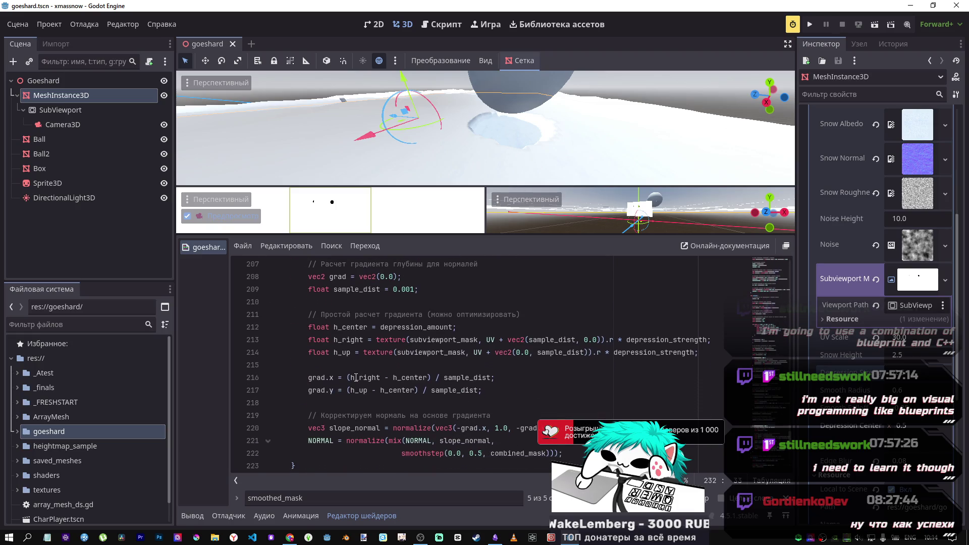
{"action": "scroll", "coordinate": [356, 377], "scroll_direction": "up", "scroll_amount": 2}
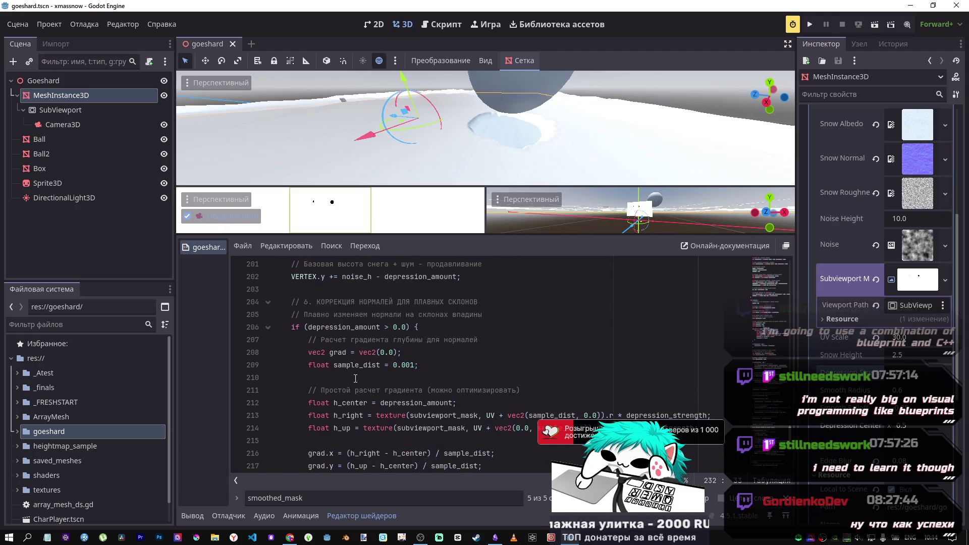
{"action": "scroll", "coordinate": [355, 379], "scroll_direction": "up", "scroll_amount": 1}
{"action": "scroll", "coordinate": [374, 353], "scroll_direction": "down", "scroll_amount": 1}
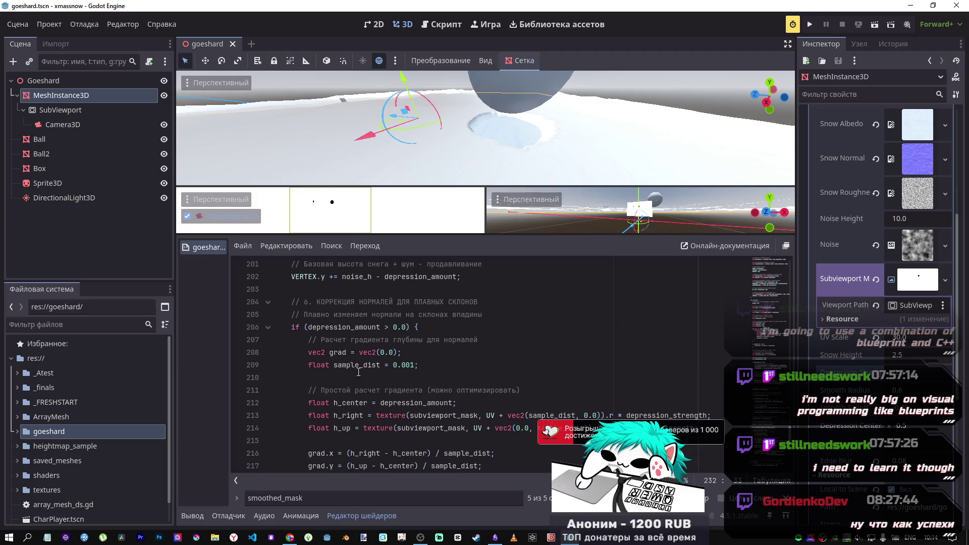
{"action": "left_click", "coordinate": [389, 329]}
{"action": "key", "text": "BackSpace"}
{"action": "type", "text": "<"}
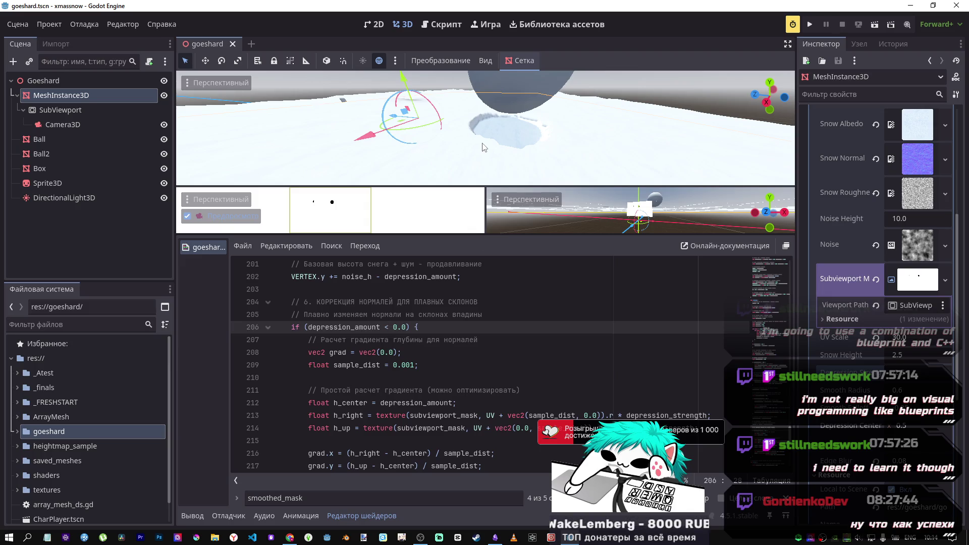
Step: Rotate the DirectionalLight3D about 87 then -164 degrees to recast the snow shadows
{"action": "mouse_move", "coordinate": [481, 169]}
{"action": "left_mouse_down"}
{"action": "mouse_move", "coordinate": [482, 98]}
{"action": "mouse_move", "coordinate": [484, 124]}
{"action": "mouse_move", "coordinate": [459, 121]}
{"action": "mouse_move", "coordinate": [472, 122]}
{"action": "left_mouse_up"}
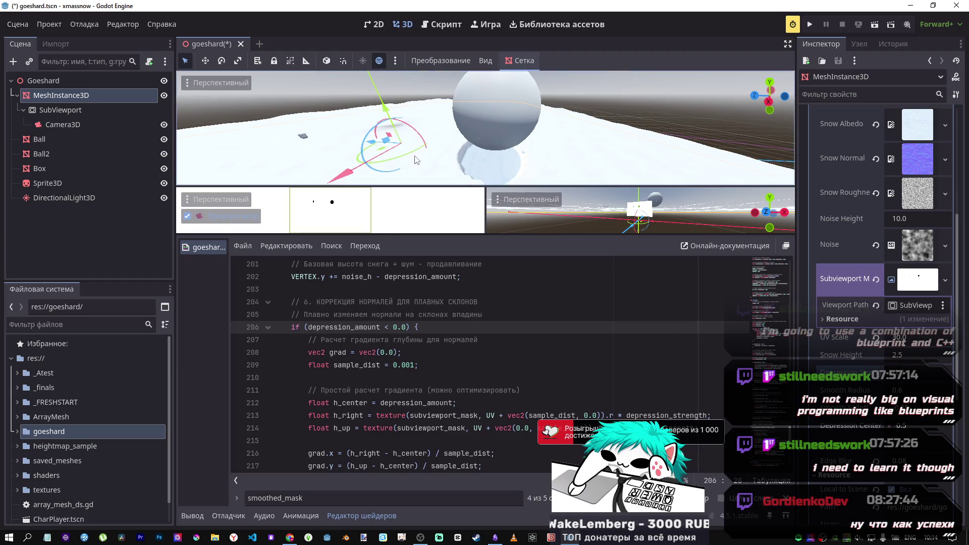
{"action": "left_click_drag", "start_coordinate": [485, 126], "coordinate": [508, 142]}
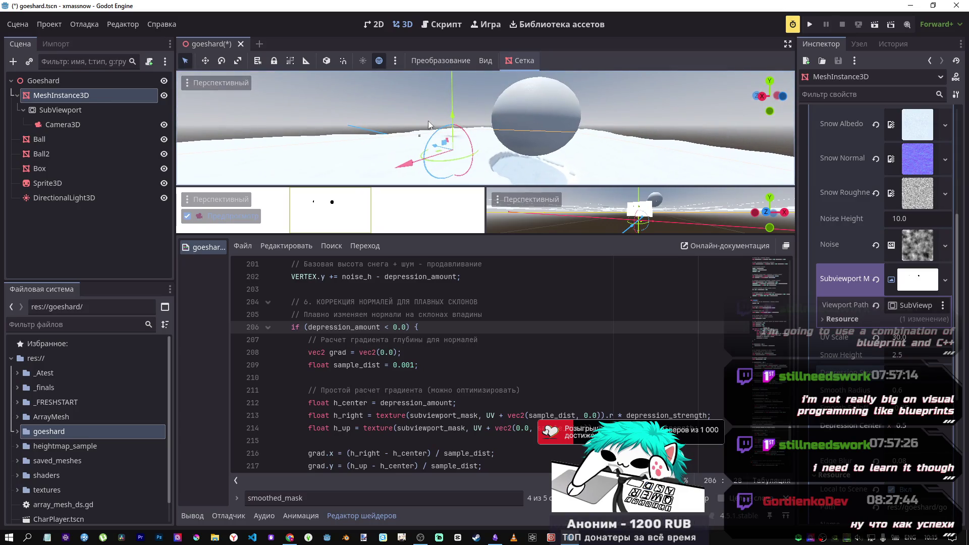
{"action": "left_click", "coordinate": [64, 198]}
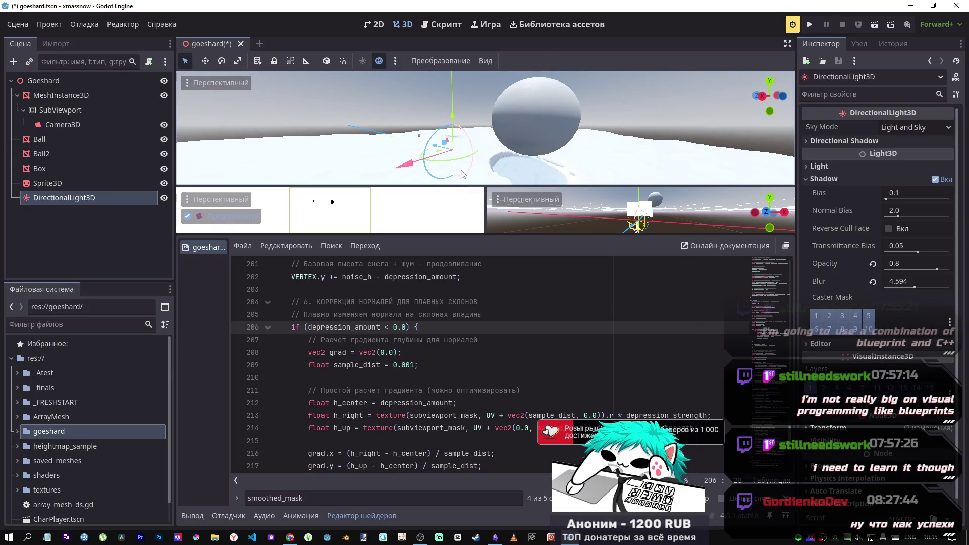
{"action": "left_click_drag", "start_coordinate": [469, 145], "coordinate": [444, 123]}
{"action": "scroll", "coordinate": [485, 128], "scroll_direction": "up", "scroll_amount": 5}
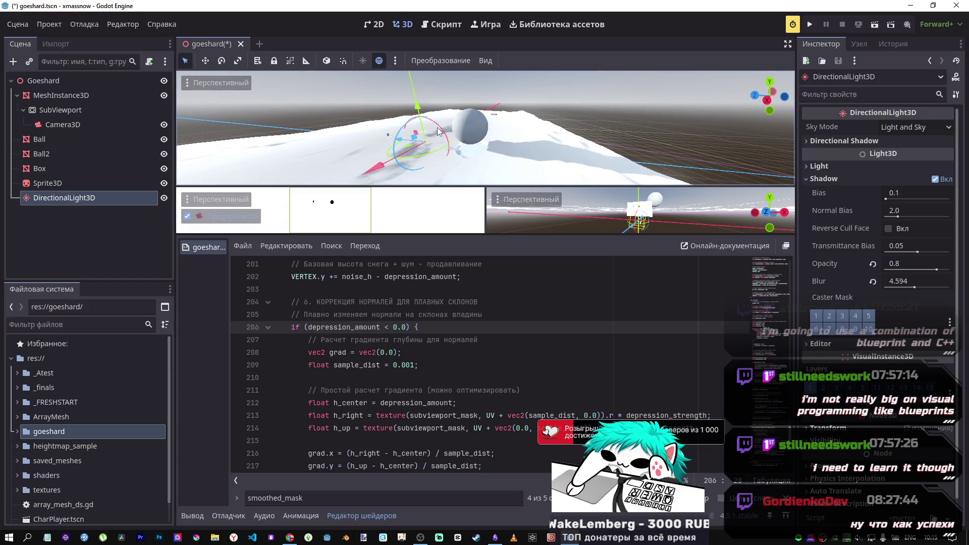
{"action": "left_click_drag", "start_coordinate": [441, 131], "coordinate": [421, 161]}
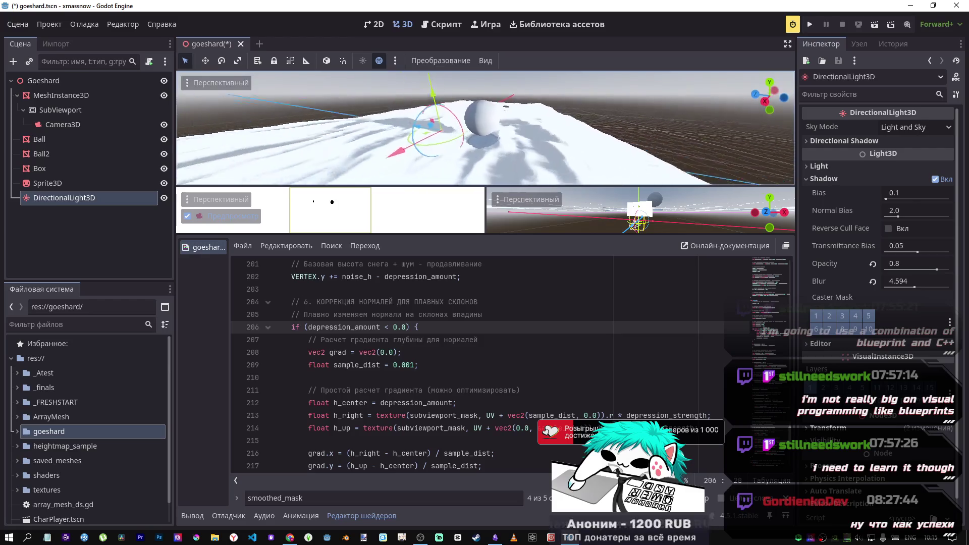
Step: Drag the Ball up along Y to expose the crater beneath it
{"action": "key", "text": "w"}
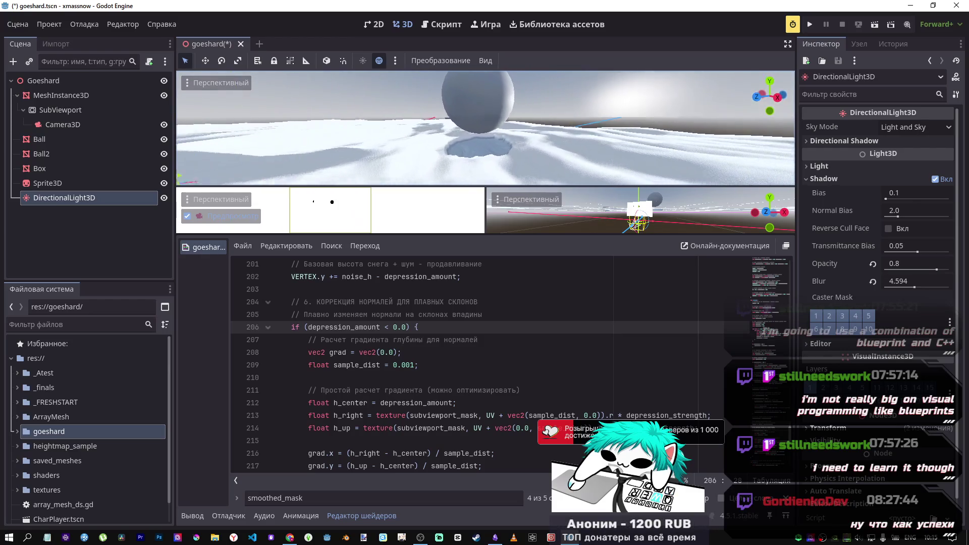
{"action": "key", "text": "w"}
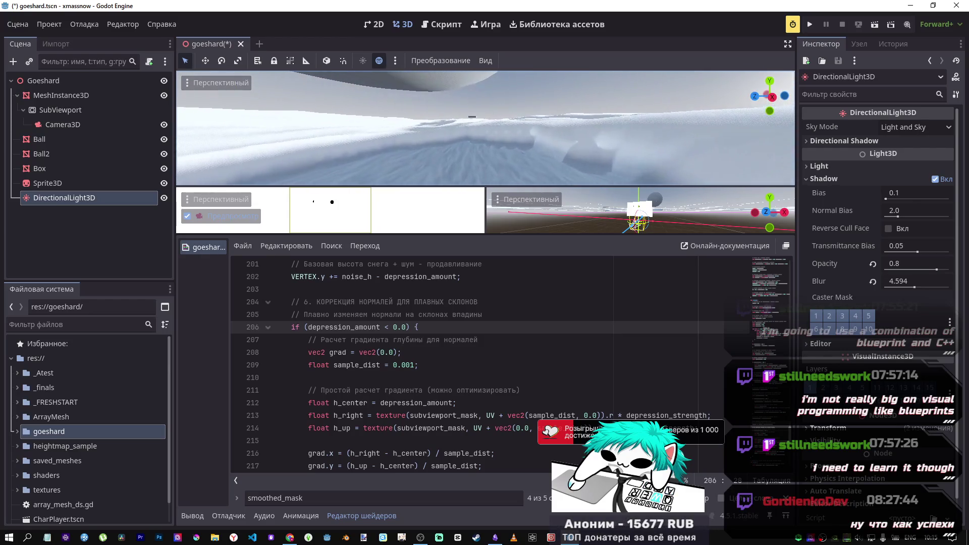
{"action": "key", "text": "s"}
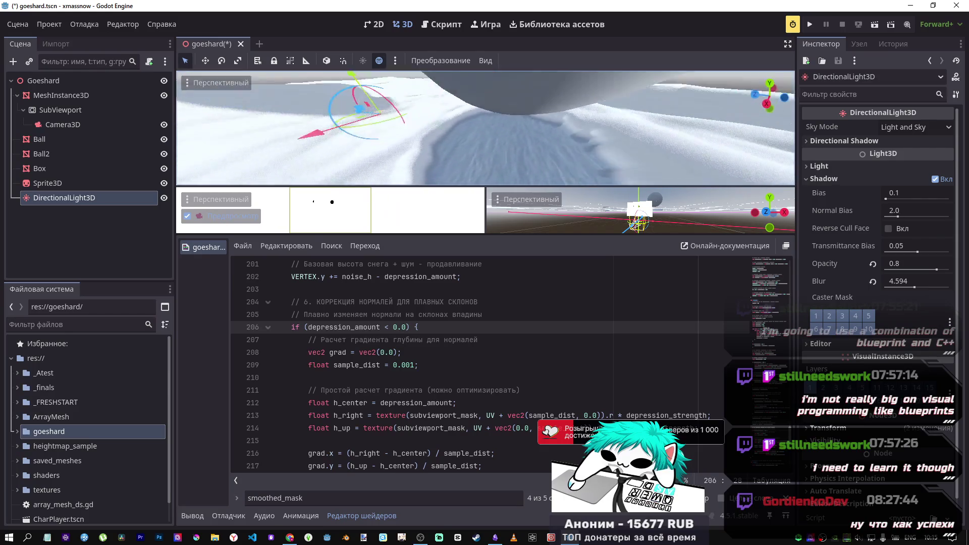
{"action": "key", "text": "s"}
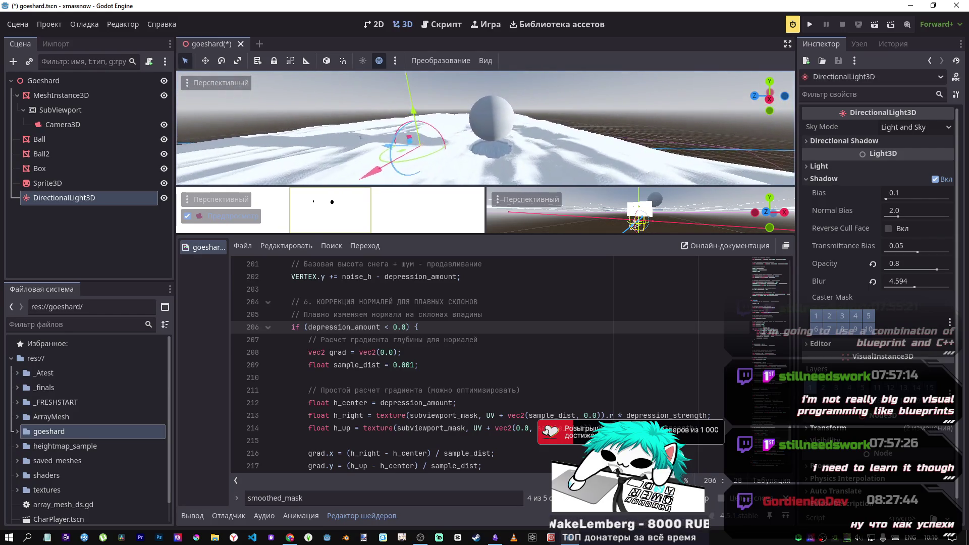
{"action": "left_click", "coordinate": [493, 119]}
{"action": "left_click_drag", "start_coordinate": [494, 86], "coordinate": [498, 59]}
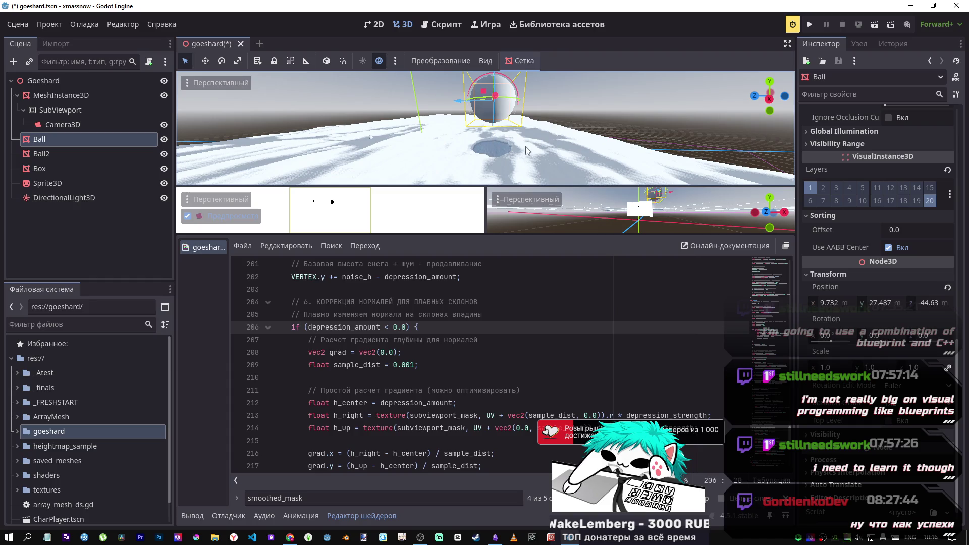
Step: Select the DirectionalLight3D and turn it about 4 degrees
{"action": "left_click", "coordinate": [98, 96]}
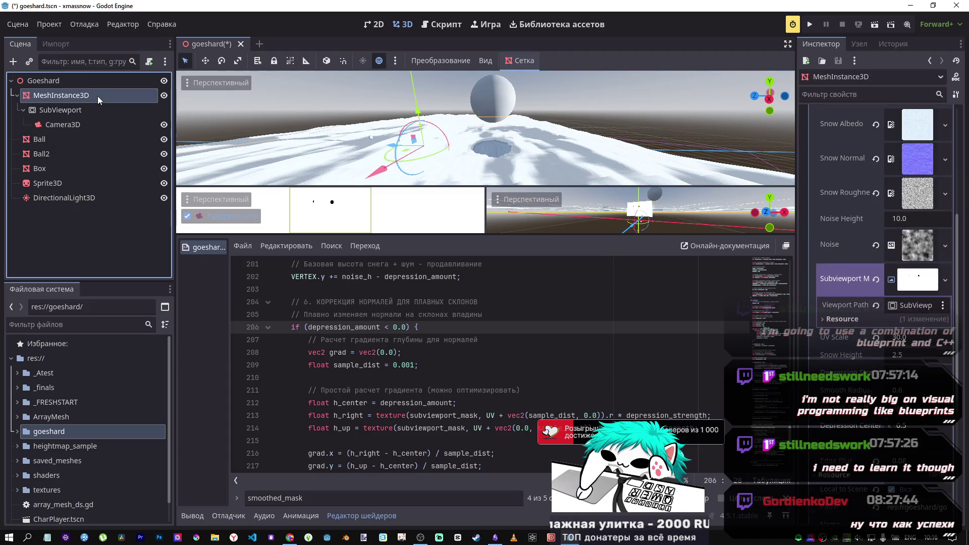
{"action": "left_click", "coordinate": [83, 198]}
{"action": "mouse_move", "coordinate": [440, 133]}
{"action": "left_mouse_down"}
{"action": "mouse_move", "coordinate": [442, 143]}
{"action": "mouse_move", "coordinate": [425, 134]}
{"action": "mouse_move", "coordinate": [443, 139]}
{"action": "mouse_move", "coordinate": [434, 133]}
{"action": "left_mouse_up"}
{"action": "left_click", "coordinate": [393, 326]}
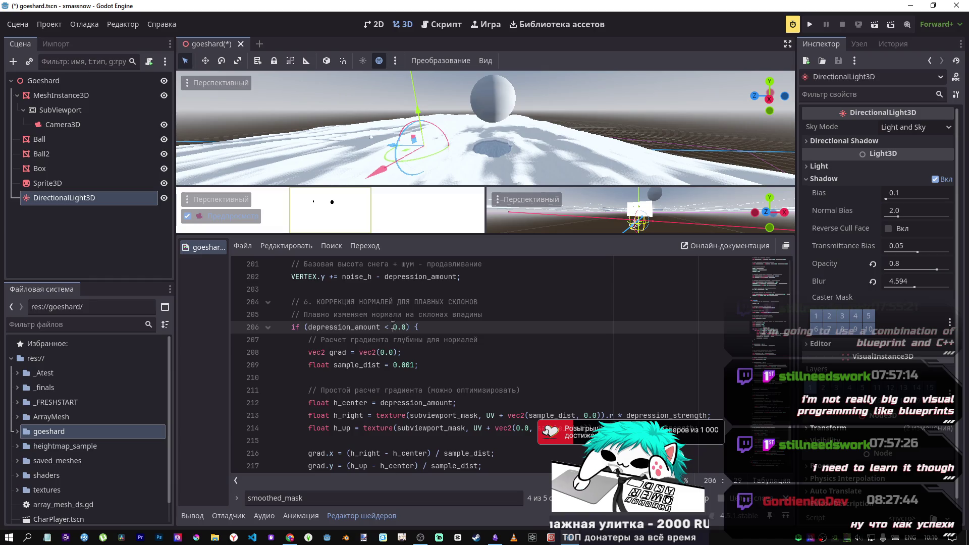
Step: Restore depression_amount > 0.0, save, and rotate the light about -39 degrees
{"action": "type", "text": ">"}
{"action": "key", "text": "ctrl+s"}
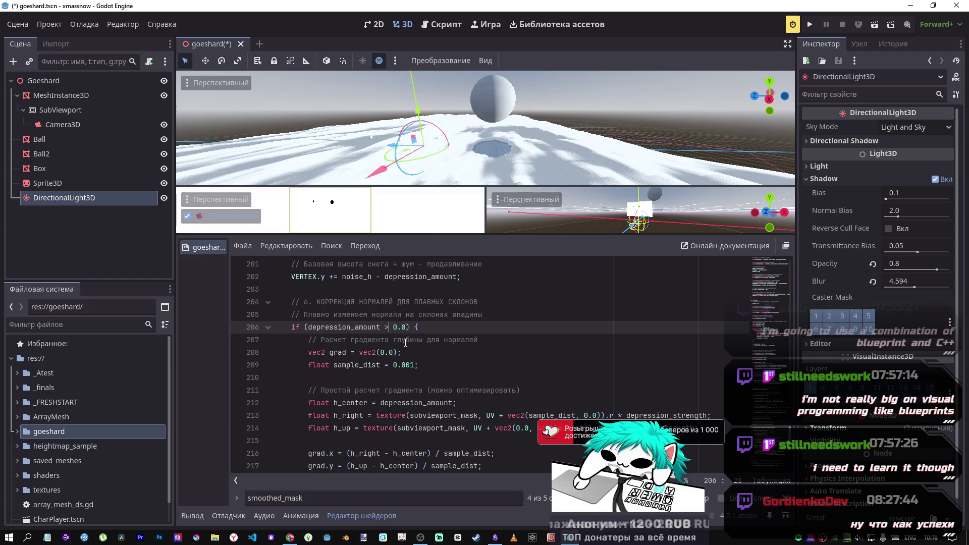
{"action": "mouse_move", "coordinate": [439, 133]}
{"action": "left_mouse_down"}
{"action": "mouse_move", "coordinate": [446, 144]}
{"action": "mouse_move", "coordinate": [414, 141]}
{"action": "mouse_move", "coordinate": [412, 157]}
{"action": "mouse_move", "coordinate": [429, 142]}
{"action": "left_mouse_up"}
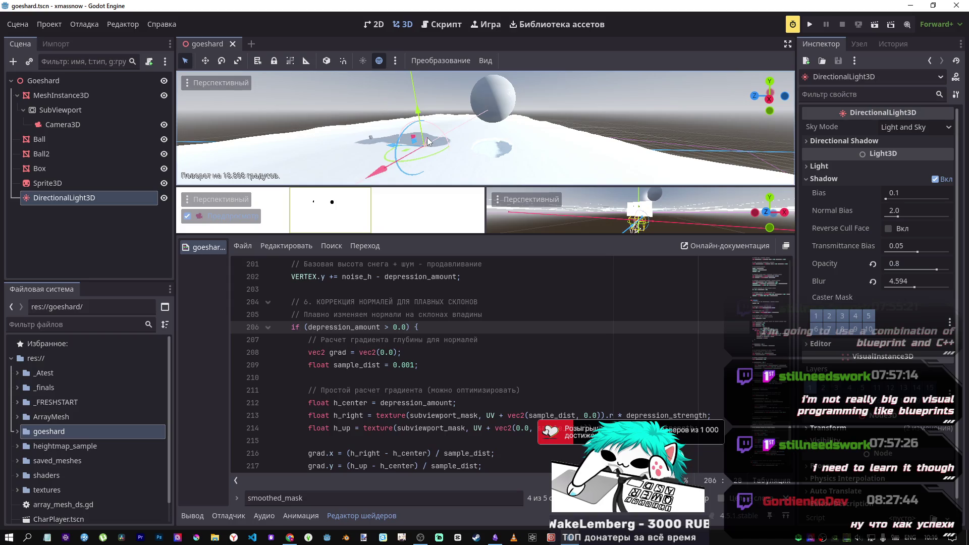
{"action": "key", "text": "w"}
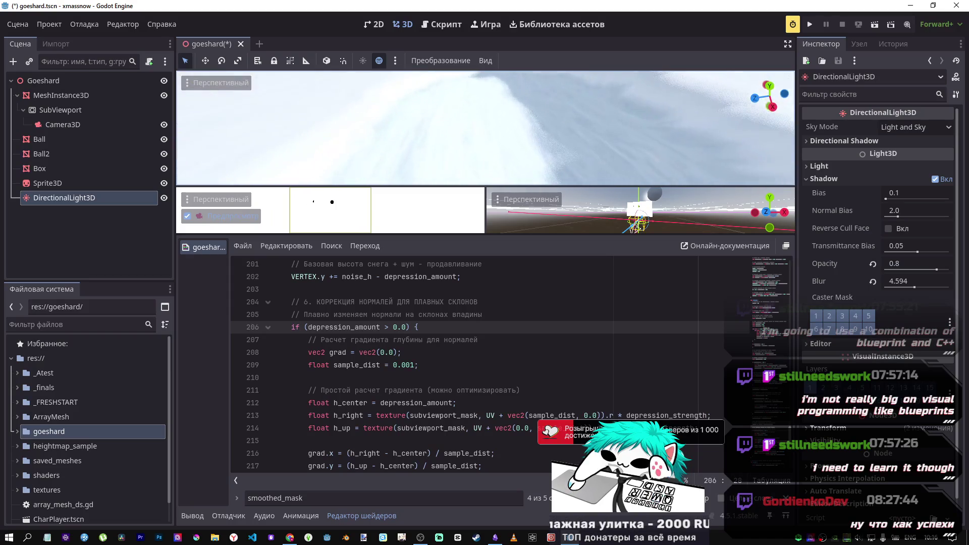
{"action": "key", "text": "a"}
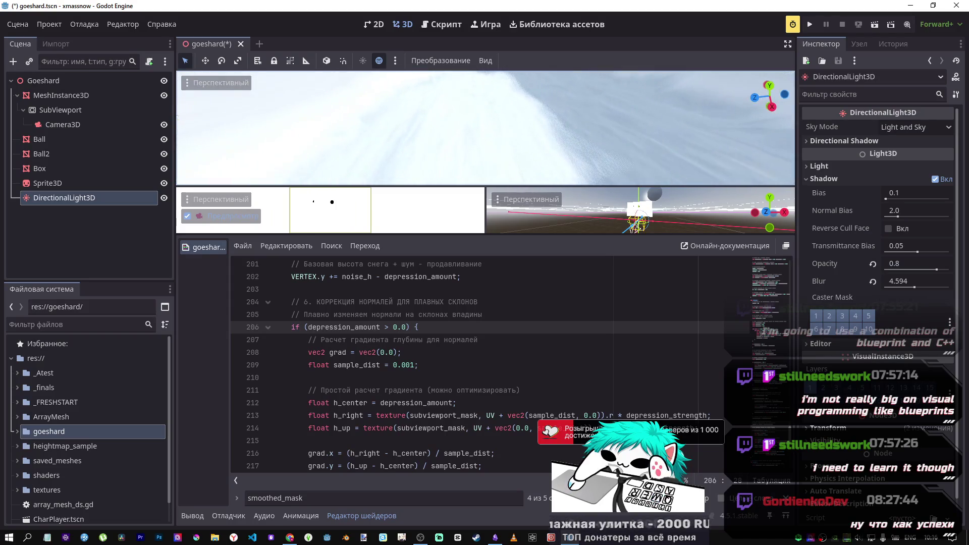
{"action": "key", "text": "s"}
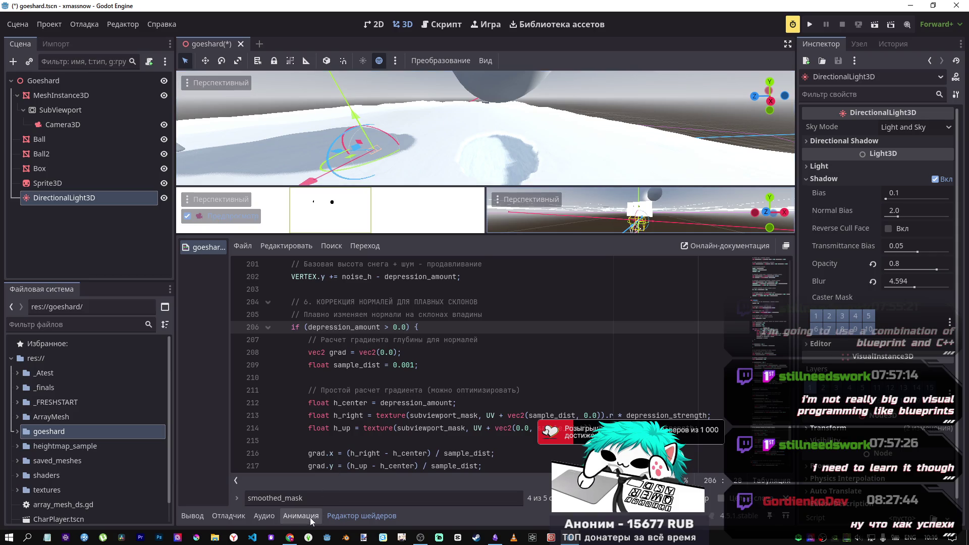
Step: Clear the code selection, select MeshInstance3D for its shader parameters, and go to DeepSeek
{"action": "scroll", "coordinate": [781, 407], "scroll_direction": "down", "scroll_amount": 9}
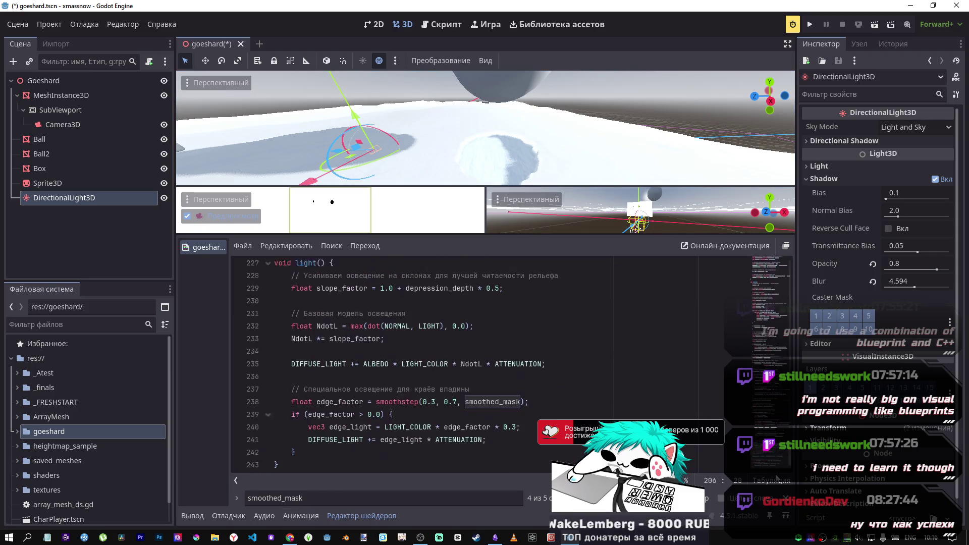
{"action": "left_click_drag", "start_coordinate": [320, 457], "coordinate": [264, 262]}
{"action": "scroll", "coordinate": [264, 295], "scroll_direction": "up", "scroll_amount": 7}
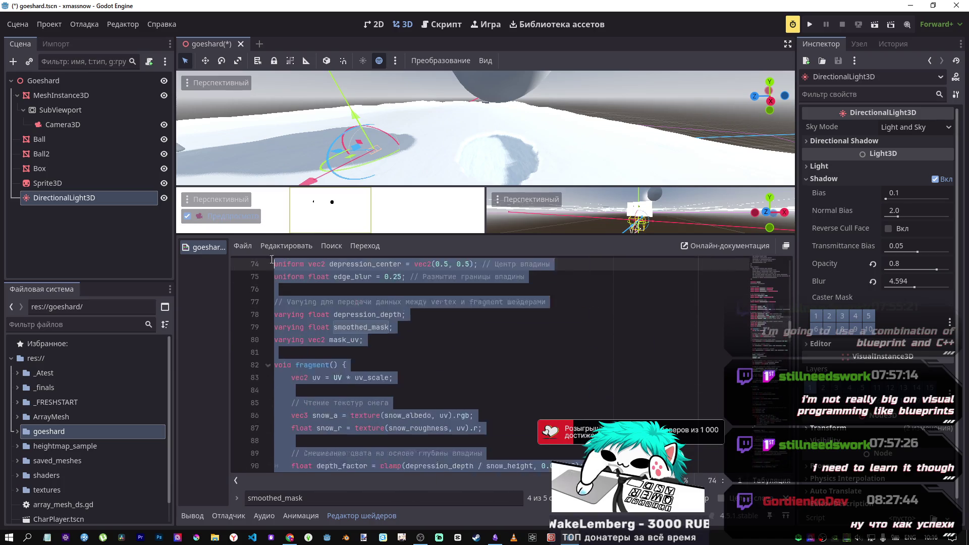
{"action": "left_click", "coordinate": [377, 382]}
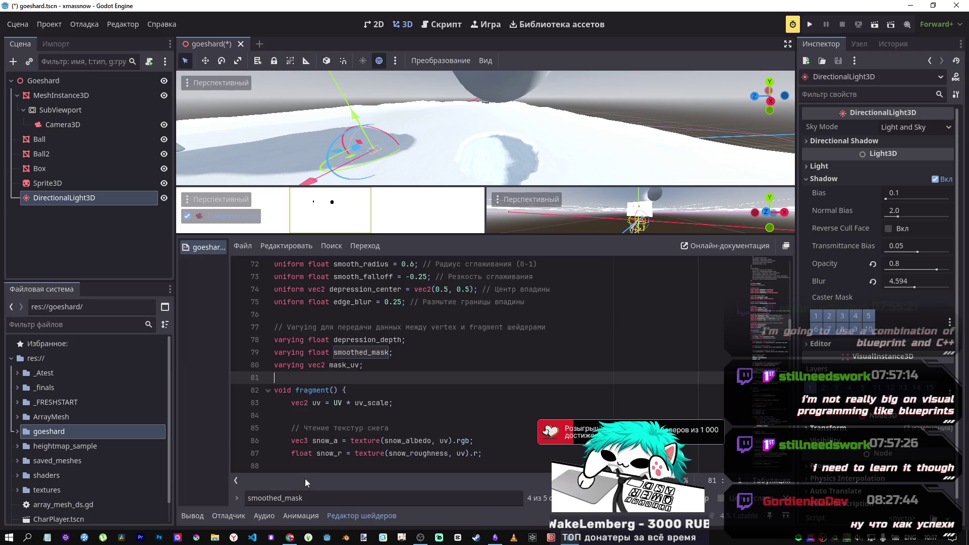
{"action": "left_click", "coordinate": [116, 96]}
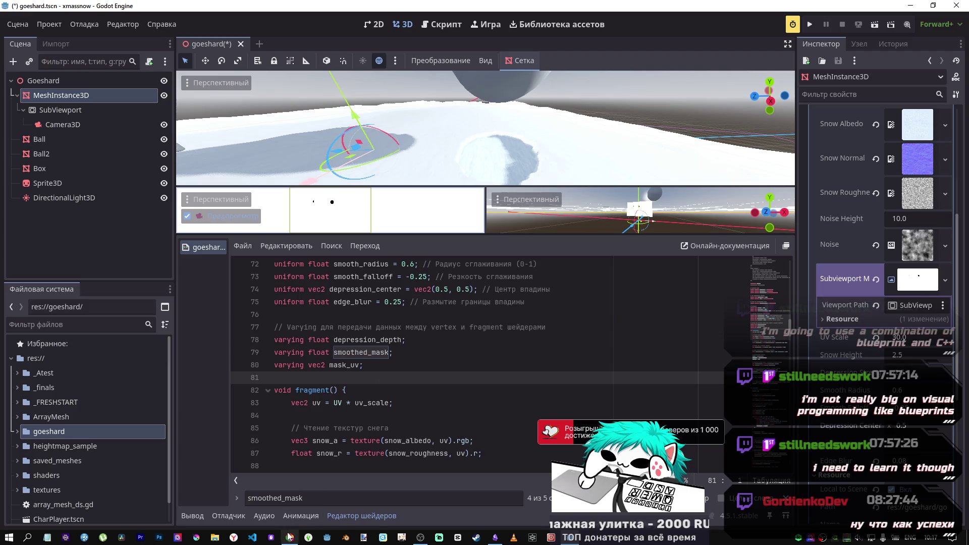
{"action": "left_click", "coordinate": [296, 522]}
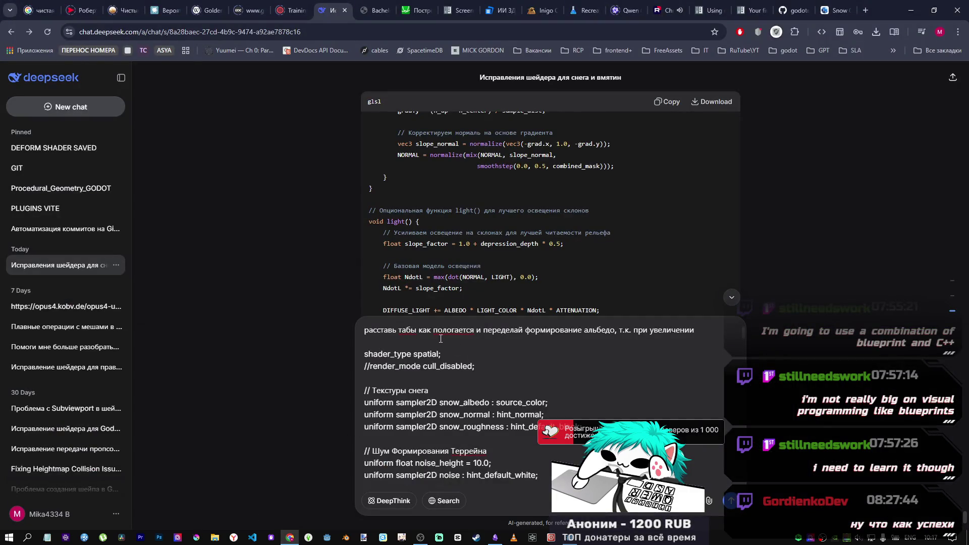
Step: Replace the indentation request with text saying a DirectionalLight over the terrain leaves a spot
{"action": "left_click_drag", "start_coordinate": [484, 331], "coordinate": [367, 331]}
{"action": "key", "text": "BackSpace"}
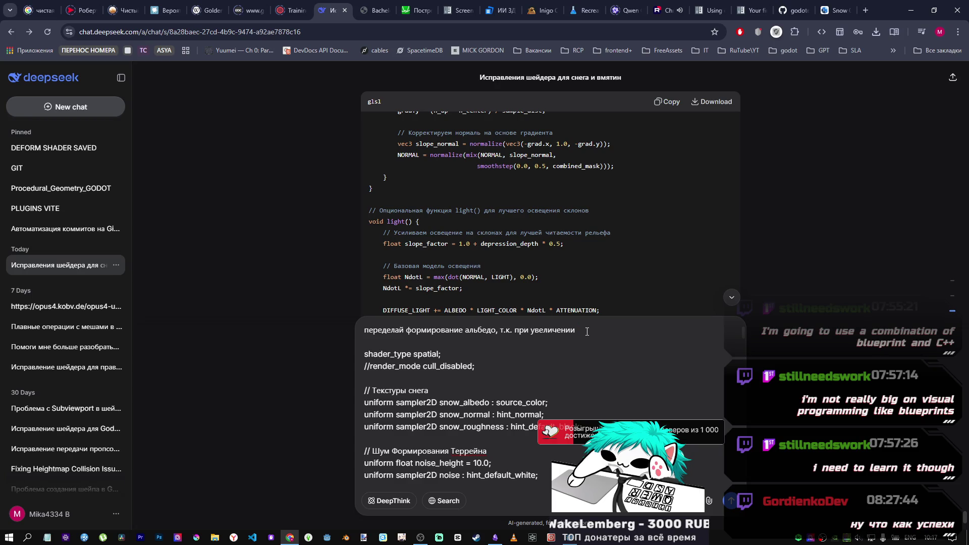
{"action": "left_click_drag", "start_coordinate": [532, 332], "coordinate": [593, 334]}
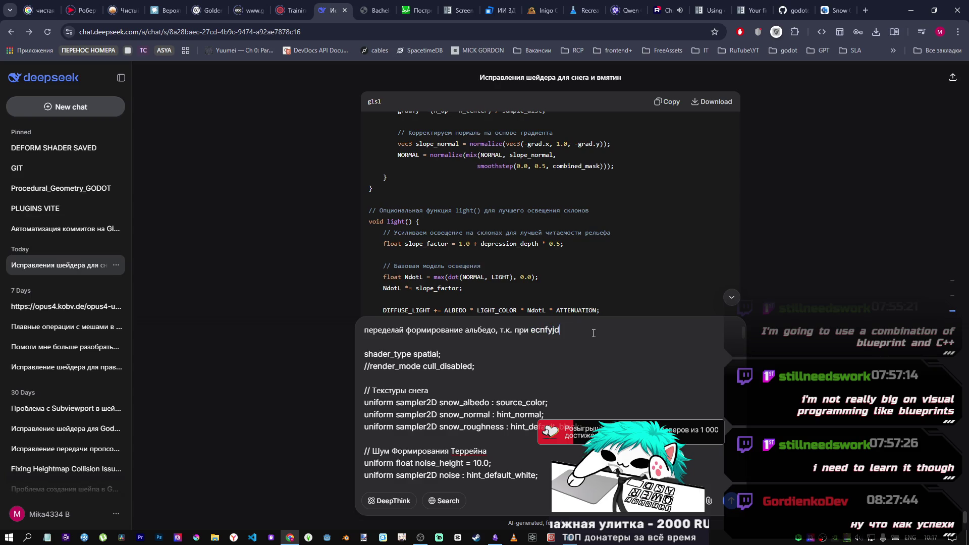
{"action": "type", "text": "rt"}
{"action": "key", "text": "alt+shift"}
{"action": "type", "text": " Вшку"}
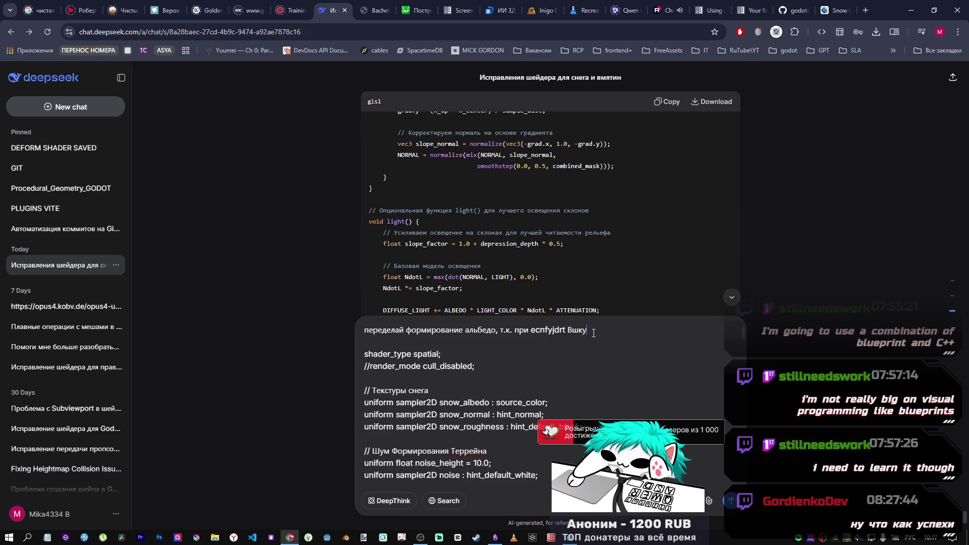
{"action": "type", "text": "сешщтл"}
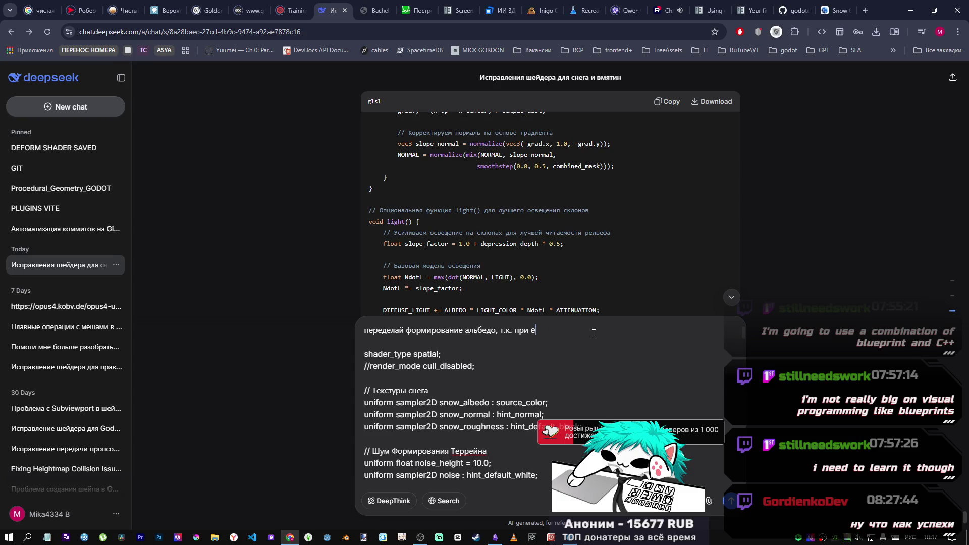
{"action": "key", "text": "BackSpace"}
{"action": "type", "text": "устан"}
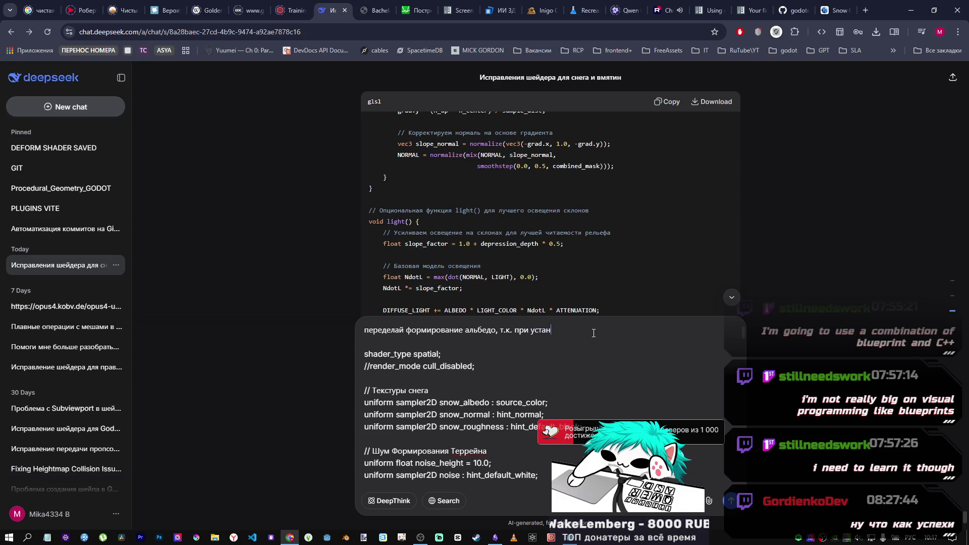
{"action": "type", "text": "овке"}
{"action": "key", "text": "alt+shift"}
{"action": "type", "text": "directionalli"}
{"action": "type", "text": "ght на"}
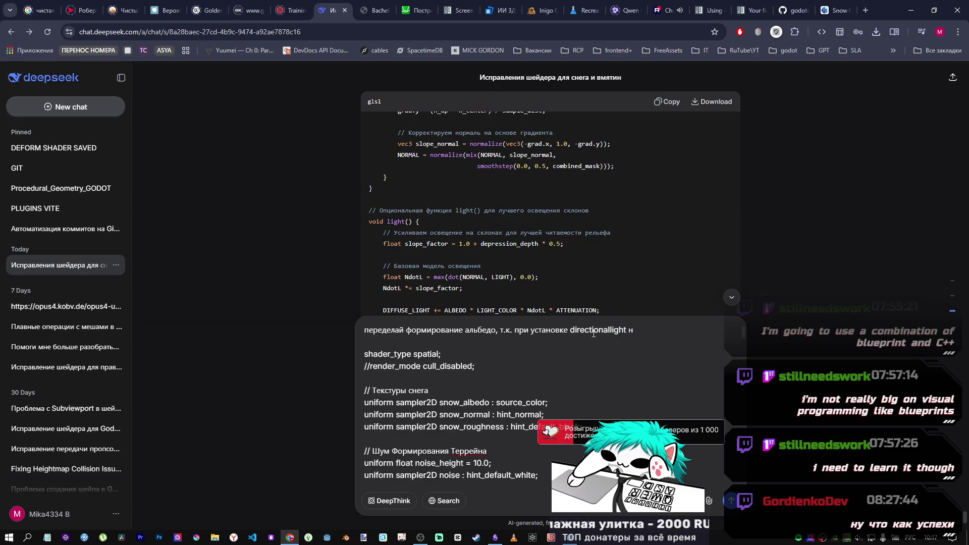
{"action": "type", "text": "д т"}
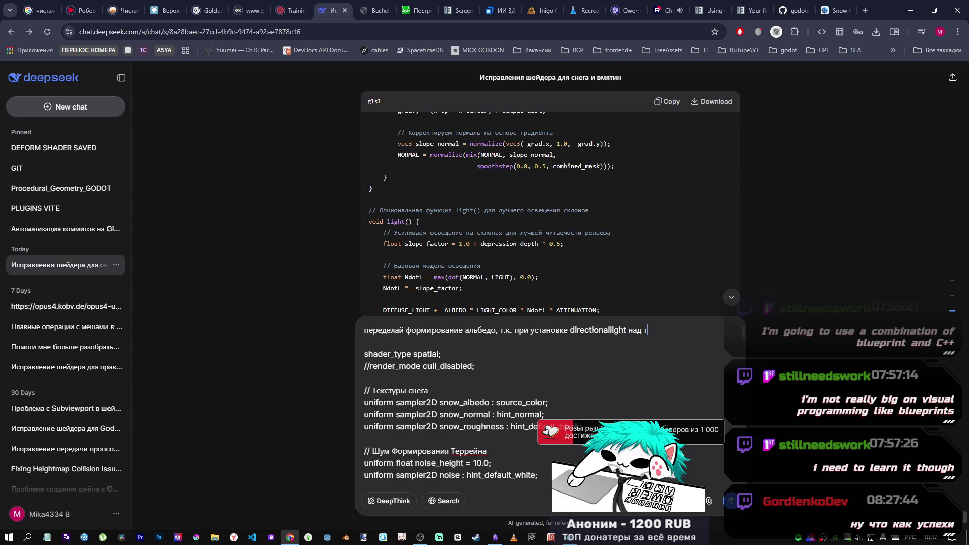
{"action": "type", "text": "еррейном"}
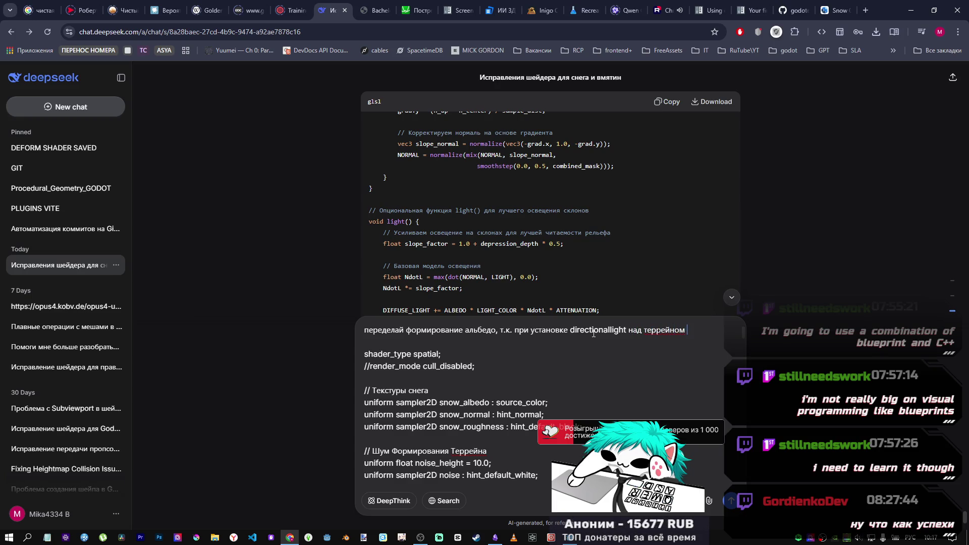
{"action": "type", "text": " появляется пят"}
{"action": "type", "text": "но, "}
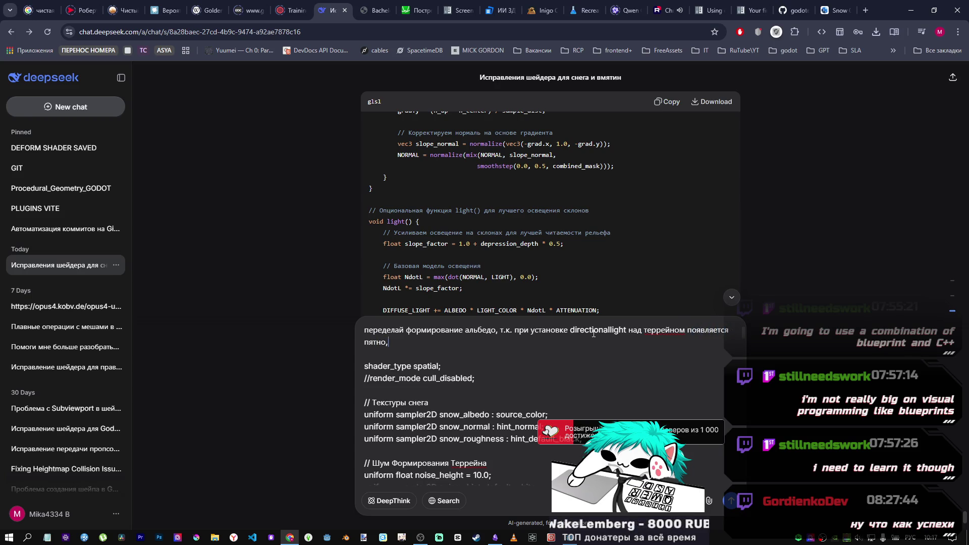
{"action": "type", "text": "так же"}
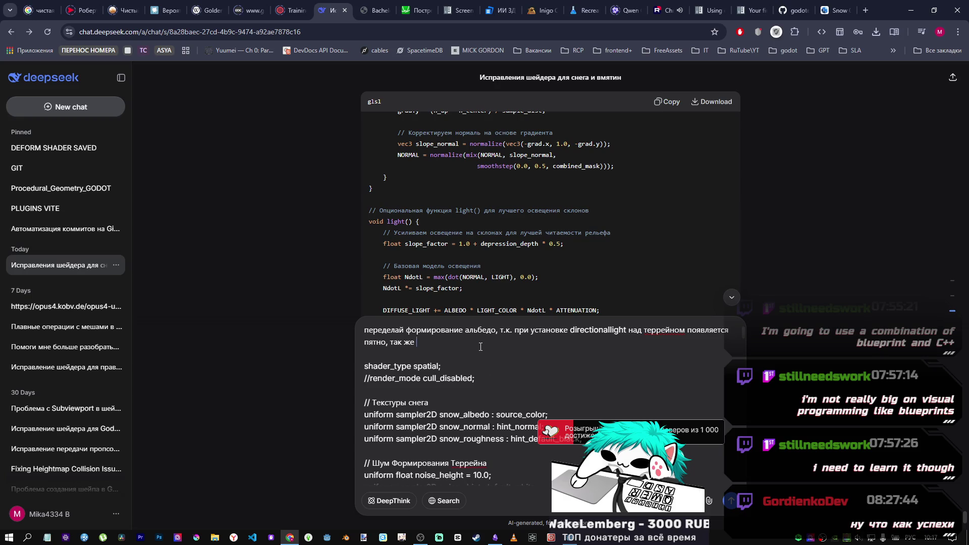
Step: Add that the light under the terrain doesn't go away, then return to Godot
{"action": "type", "text": "ри по"}
{"action": "key", "text": "BackSpace"}
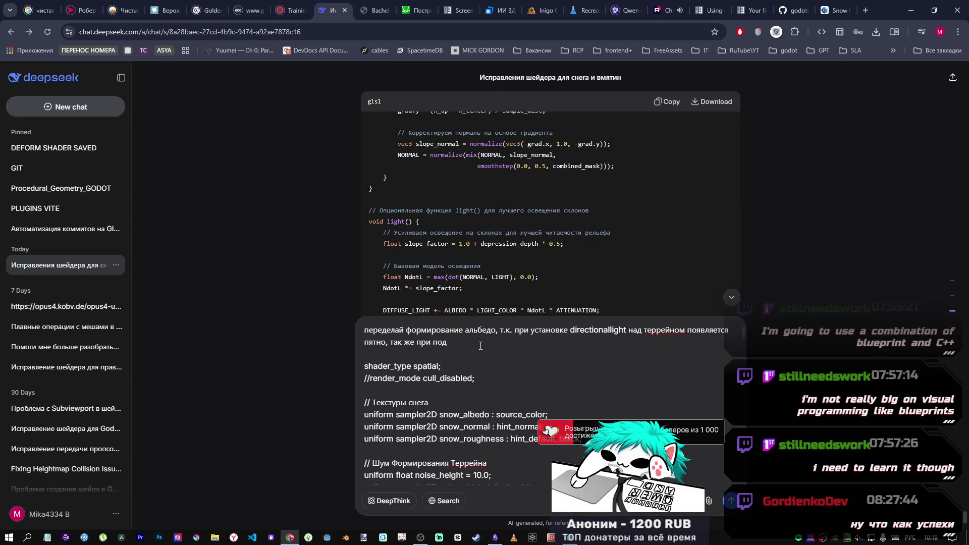
{"action": "key", "text": "BackSpace"}
{"action": "key", "text": "BackSpace"}
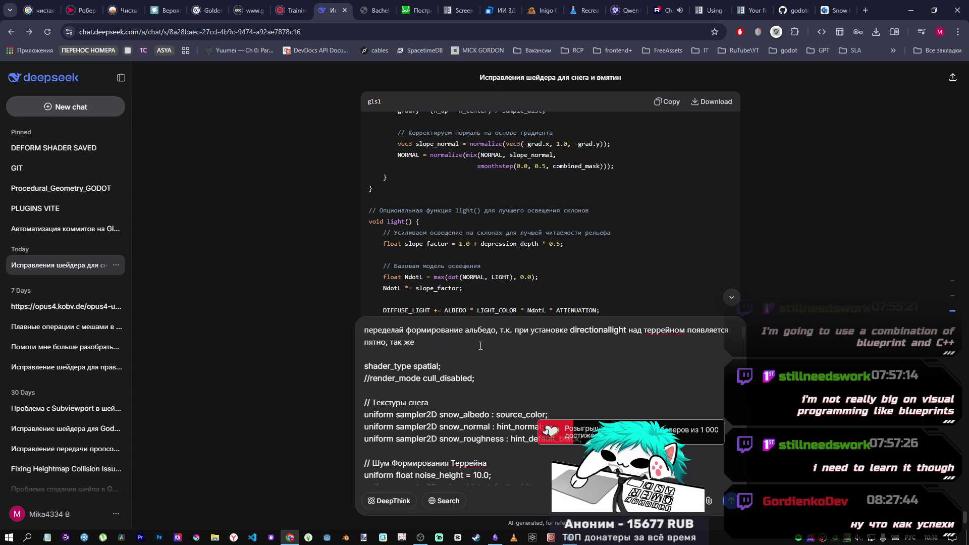
{"action": "type", "text": "под террейн"}
{"action": "type", "text": "ом св"}
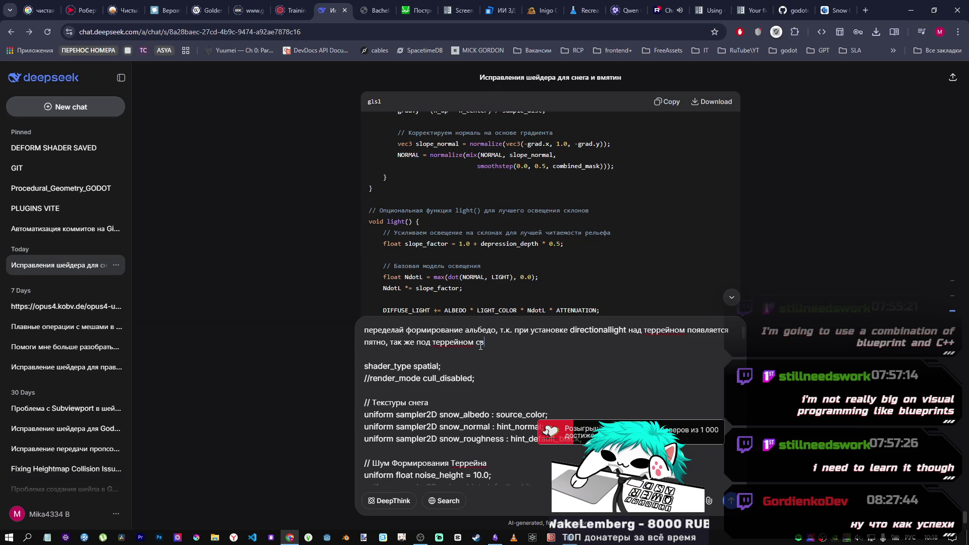
{"action": "type", "text": "ет не ух"}
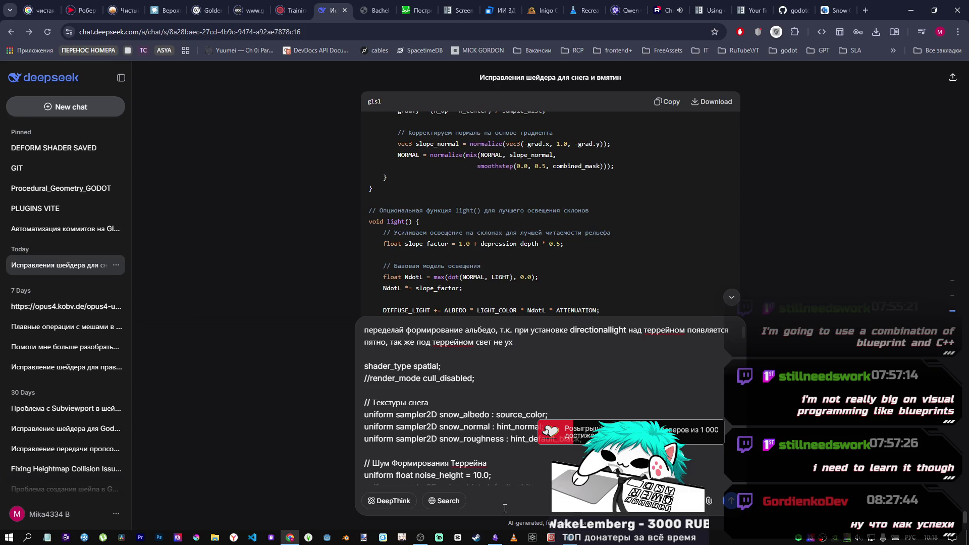
{"action": "key", "text": "alt+Tab"}
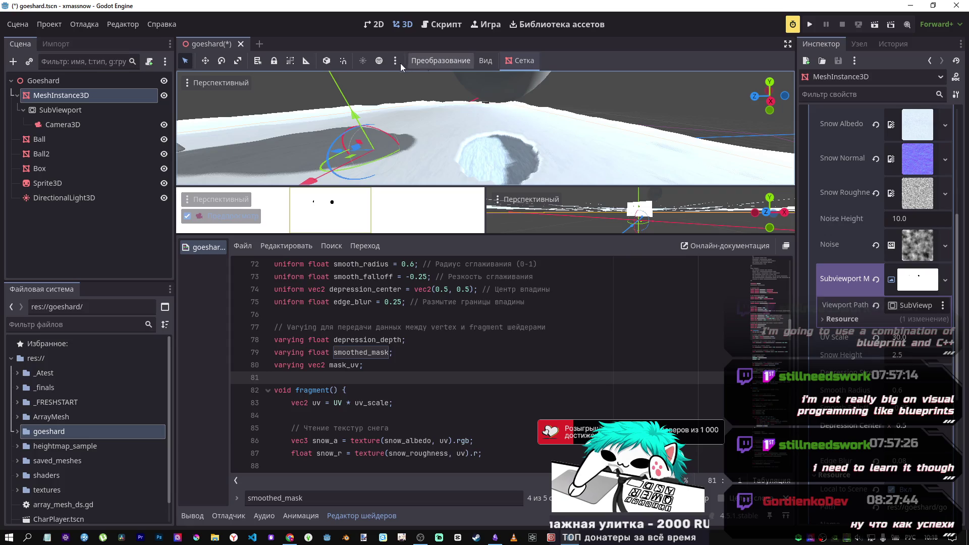
Step: Enable the preview environment and rotate the DirectionalLight3D about -122 degrees
{"action": "left_click", "coordinate": [380, 61]}
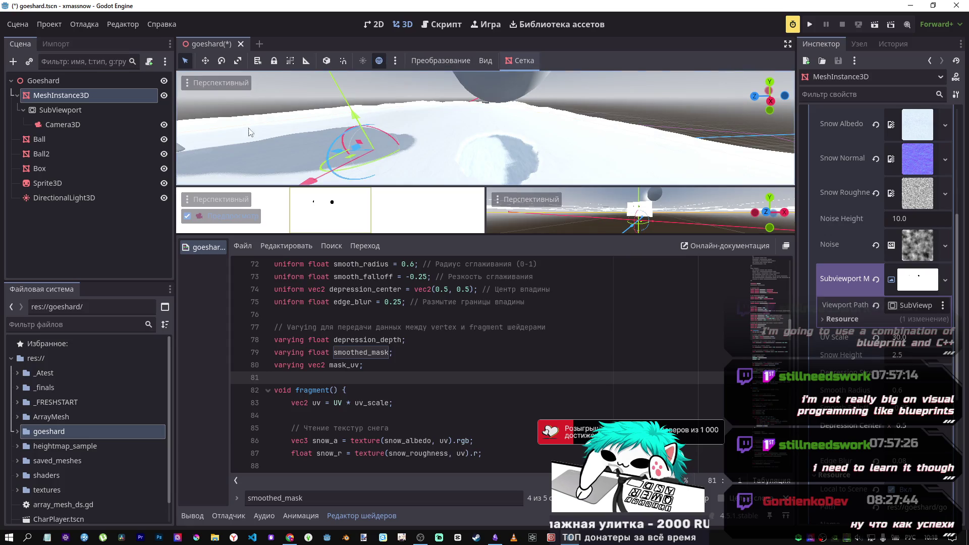
{"action": "left_click", "coordinate": [96, 197]}
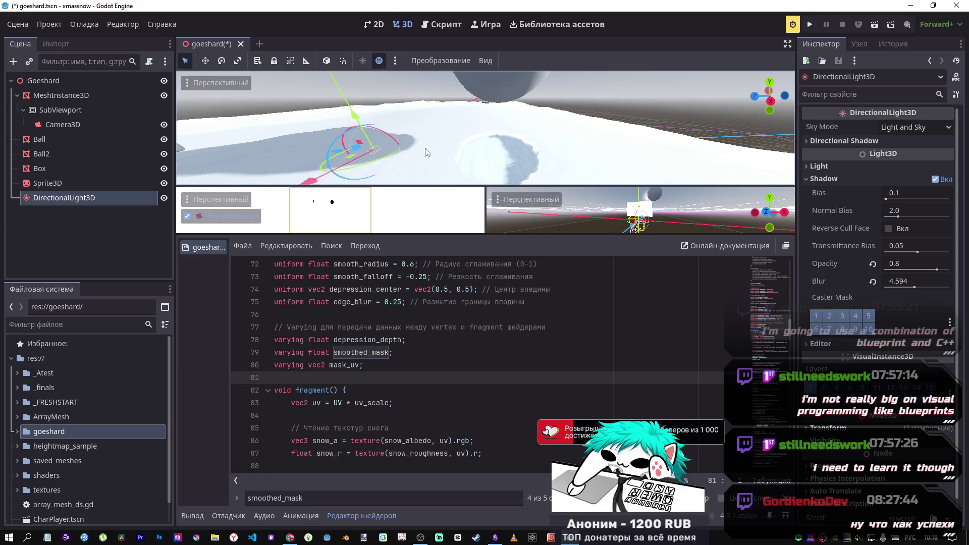
{"action": "left_click_drag", "start_coordinate": [386, 132], "coordinate": [405, 165]}
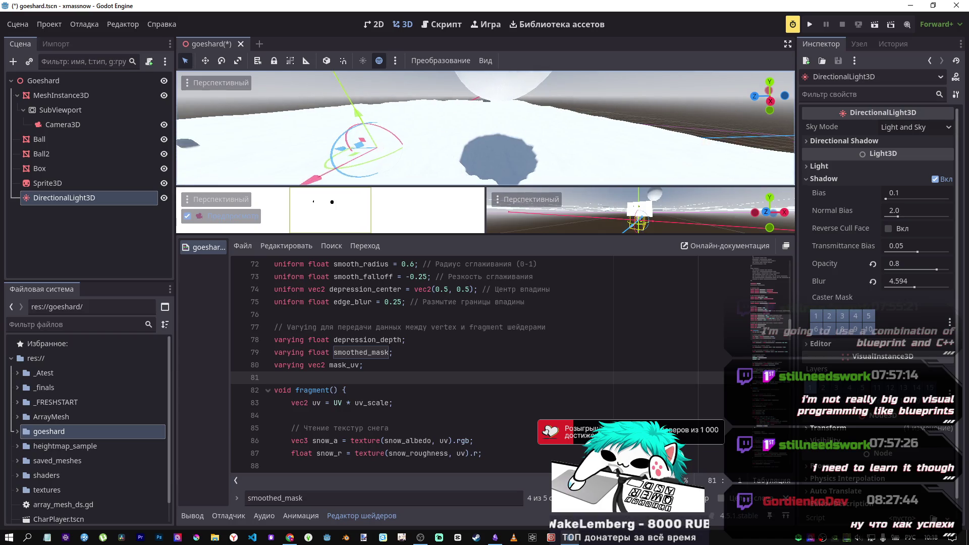
{"action": "left_click_drag", "start_coordinate": [534, 153], "coordinate": [534, 153]}
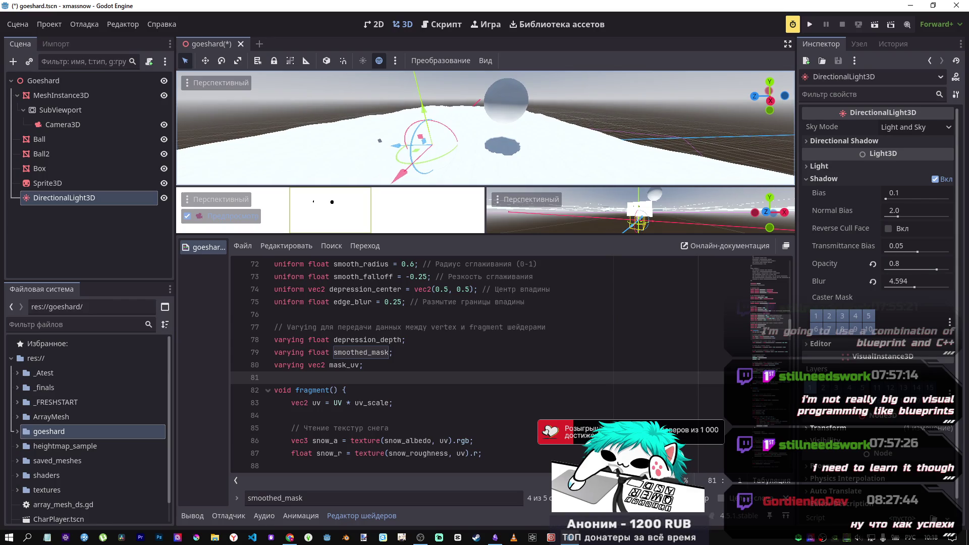
{"action": "scroll", "coordinate": [353, 353], "scroll_direction": "up", "scroll_amount": 9}
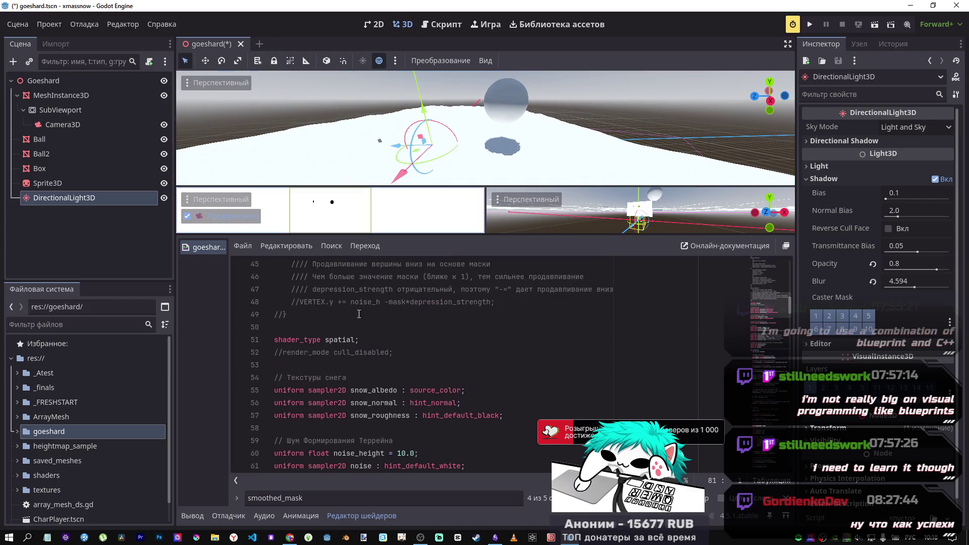
Step: Uncomment render_mode cull_disabled on line 52 of the snow shader, then go back to DeepSeek
{"action": "left_click", "coordinate": [350, 353]}
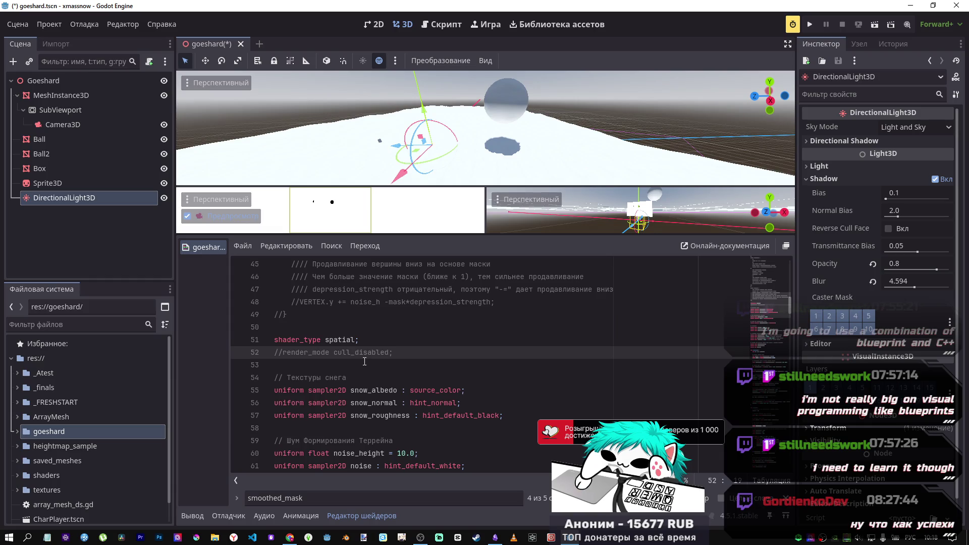
{"action": "key", "text": "ctrl+k"}
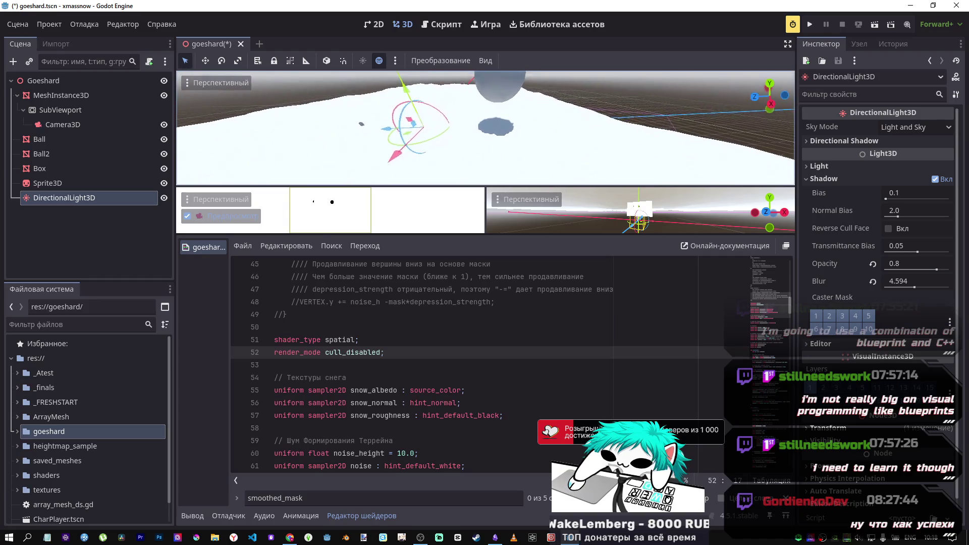
{"action": "key", "text": "alt+Tab"}
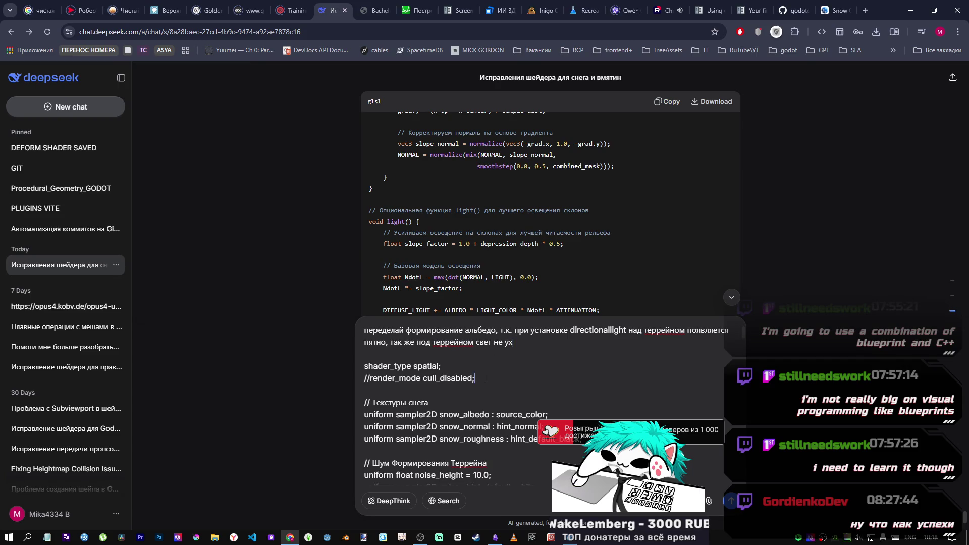
Step: Uncomment render_mode in the pasted shader and continue the sentence with 'при включенном'
{"action": "key", "text": "BackSpace"}
{"action": "key", "text": "BackSpace"}
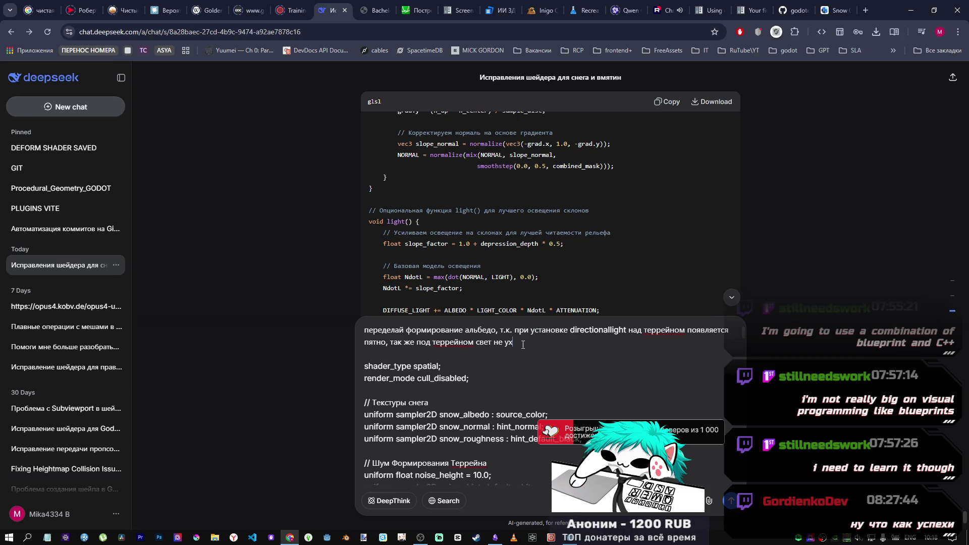
{"action": "left_click_drag", "start_coordinate": [522, 343], "coordinate": [496, 343]}
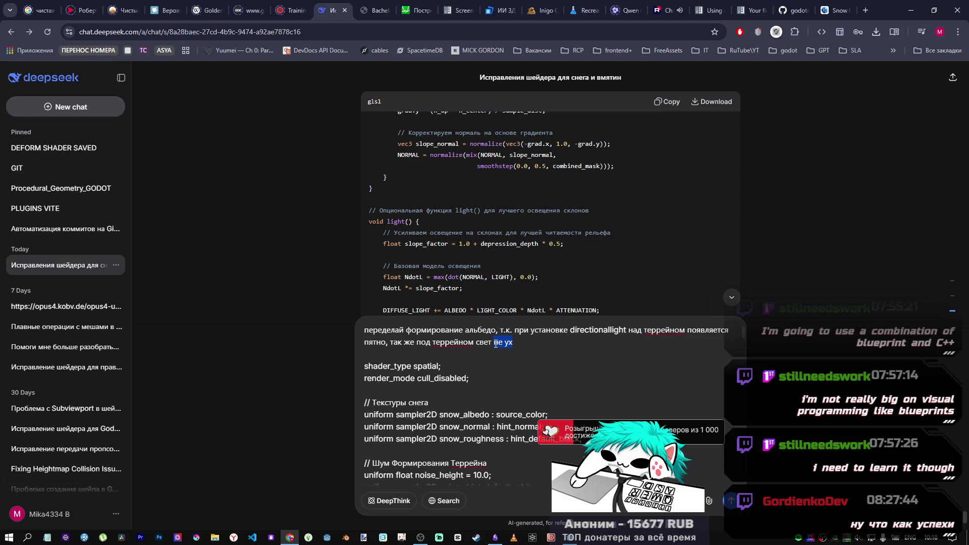
{"action": "type", "text": ";t ghb"}
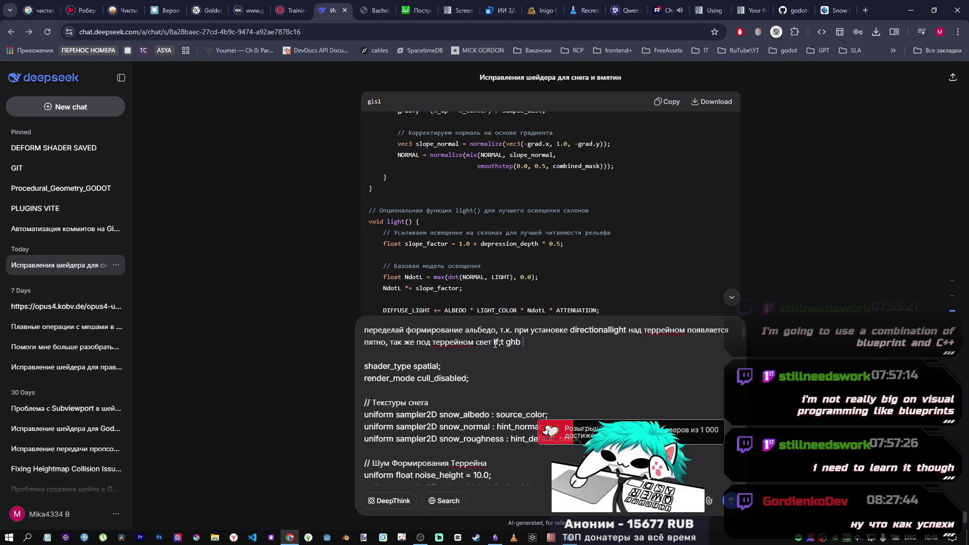
{"action": "key", "text": "BackSpace"}
{"action": "key", "text": "BackSpace"}
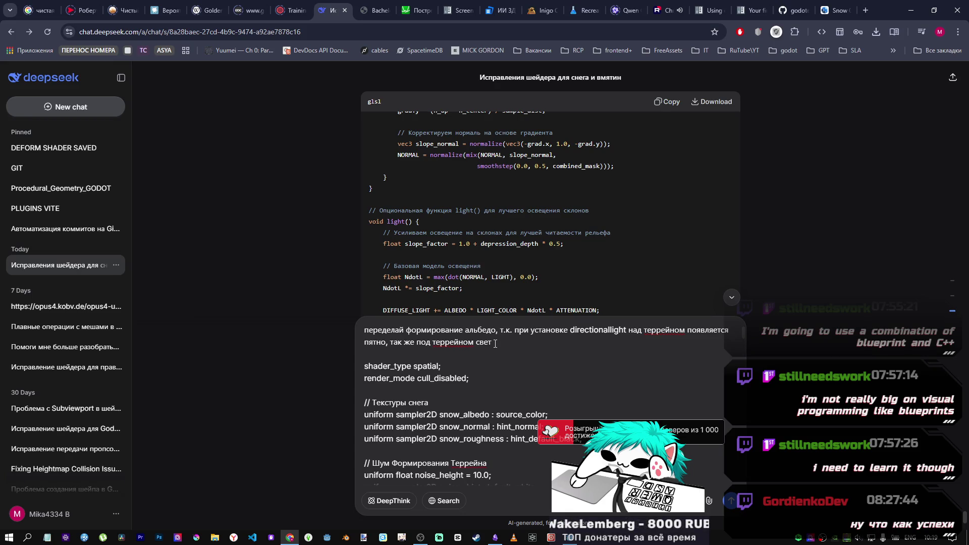
{"action": "type", "text": "даже при включе"}
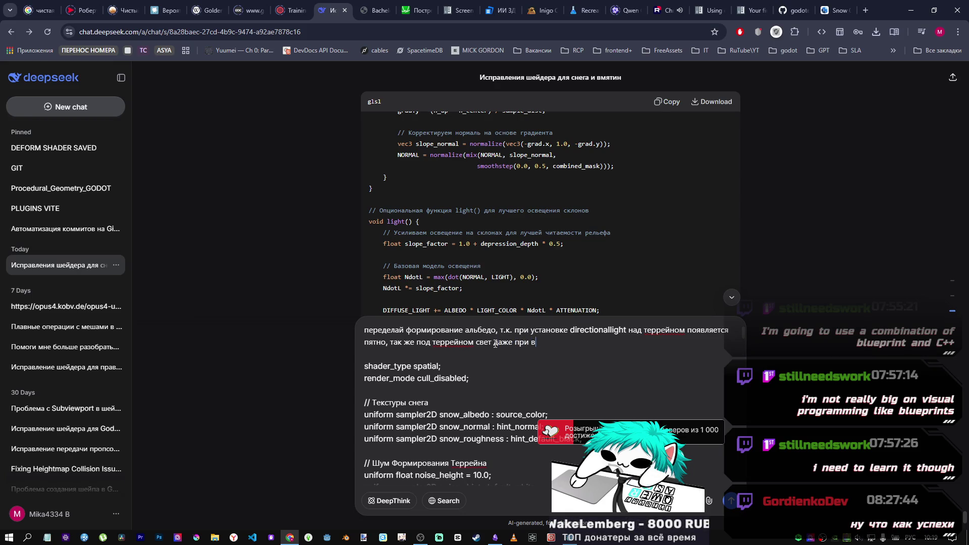
{"action": "type", "text": "нном"}
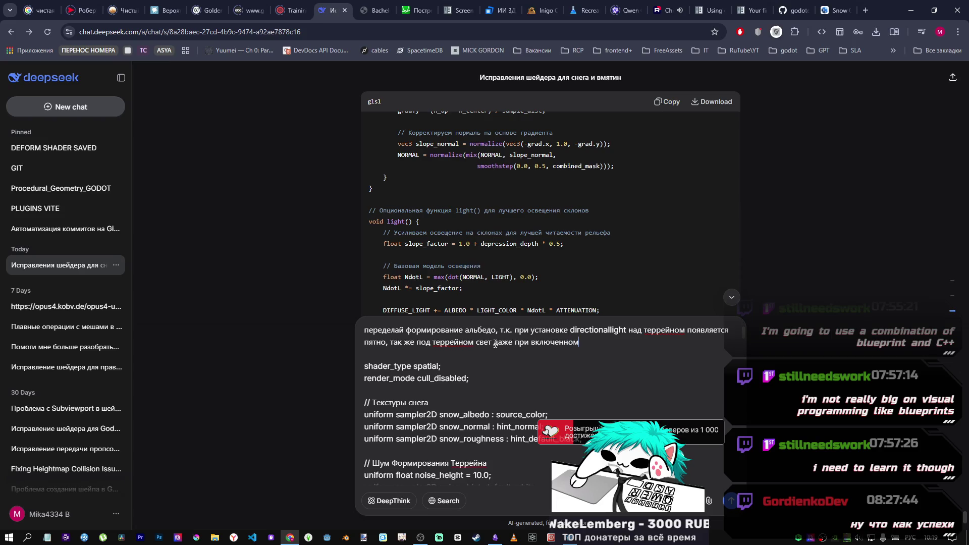
Step: Insert 'render_mode cull_disabled не уходит,' after 'включенном' in the prompt
{"action": "left_click_drag", "start_coordinate": [362, 378], "coordinate": [466, 378]}
{"action": "key", "text": "ctrl+c"}
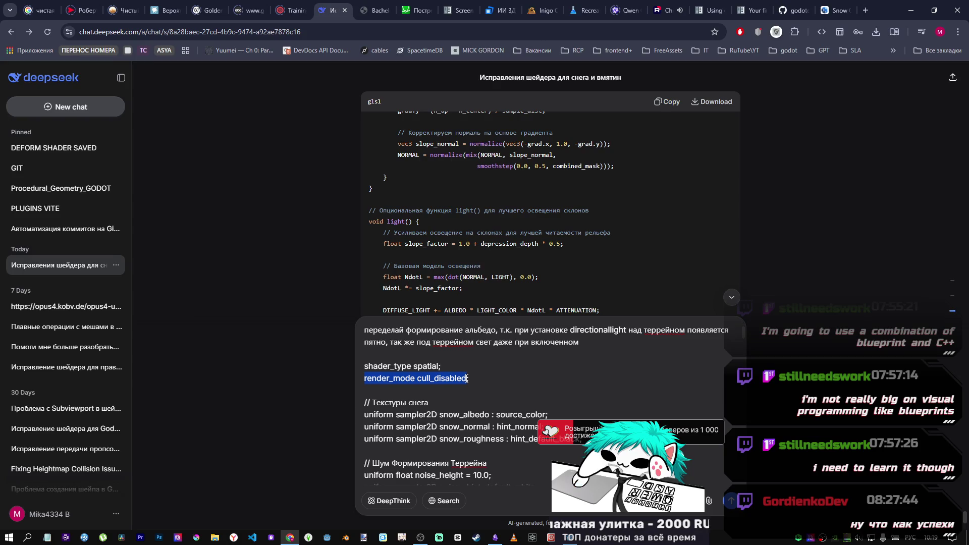
{"action": "left_click", "coordinate": [584, 350]}
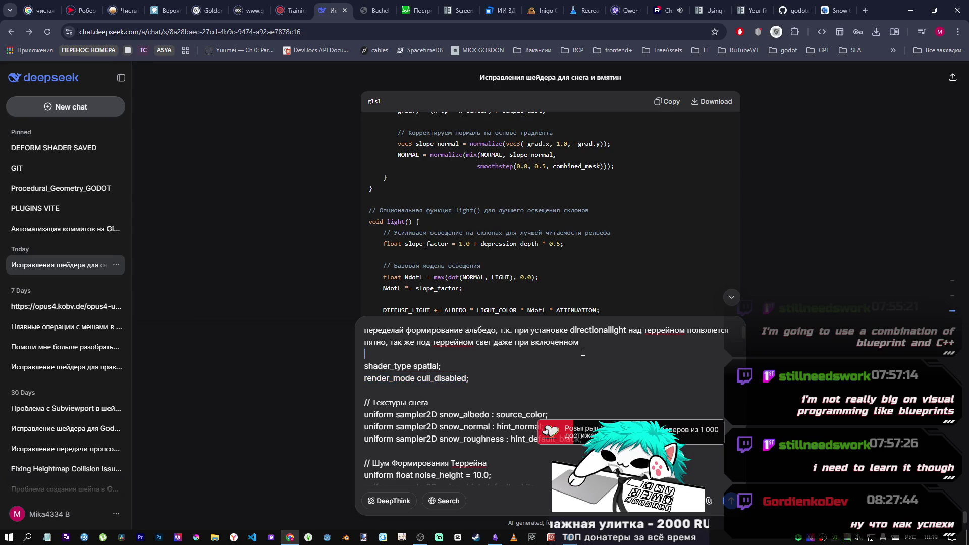
{"action": "key", "text": "ctrl+v"}
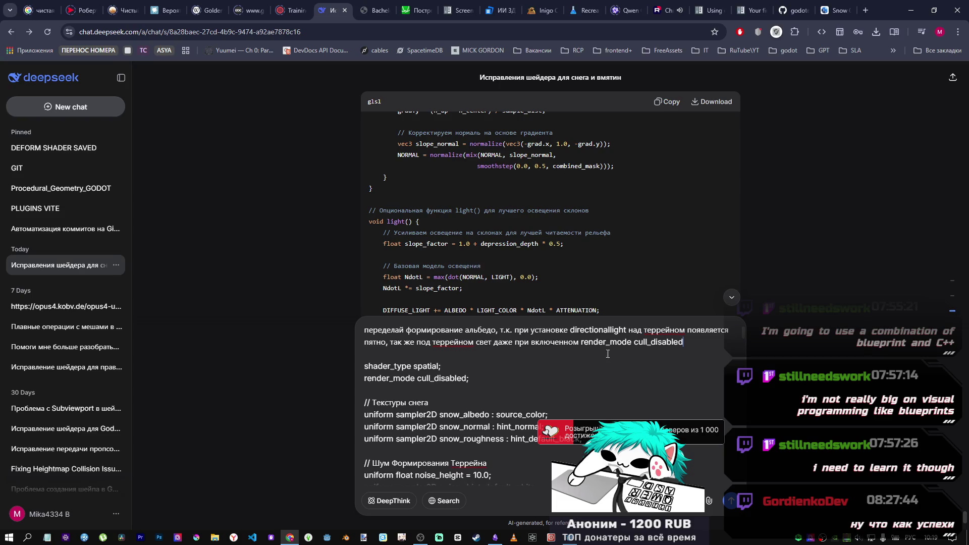
{"action": "type", "text": " н"}
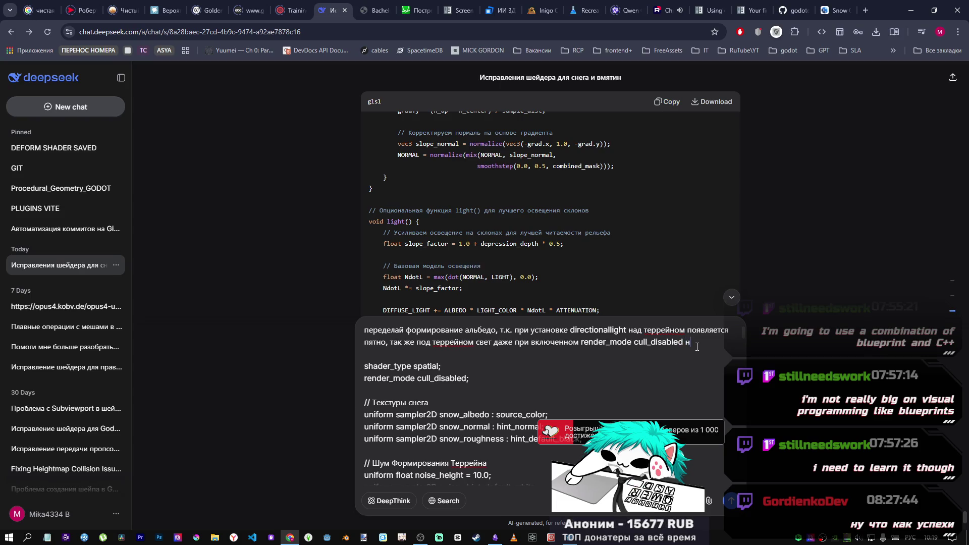
{"action": "type", "text": "е уход"}
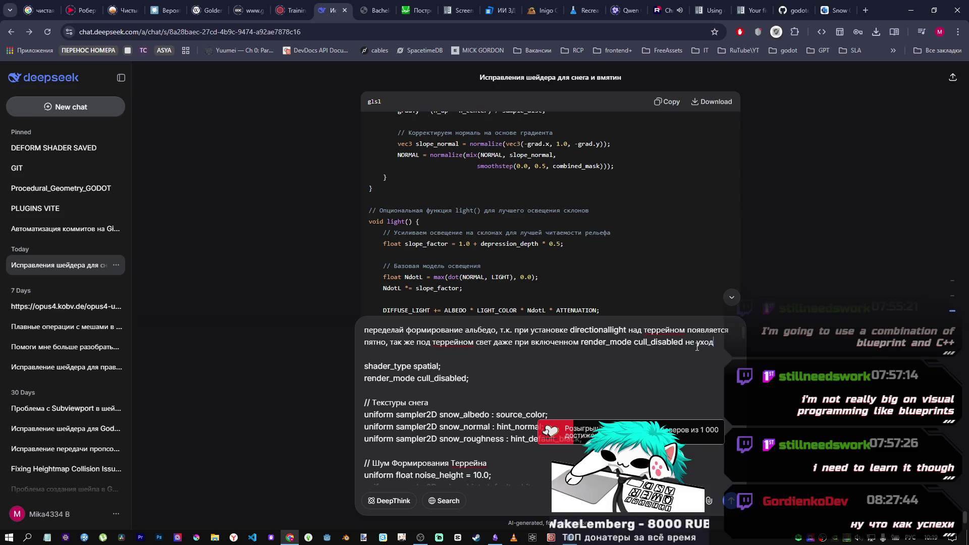
{"action": "type", "text": "ит,"}
{"action": "key", "text": "alt+Tab"}
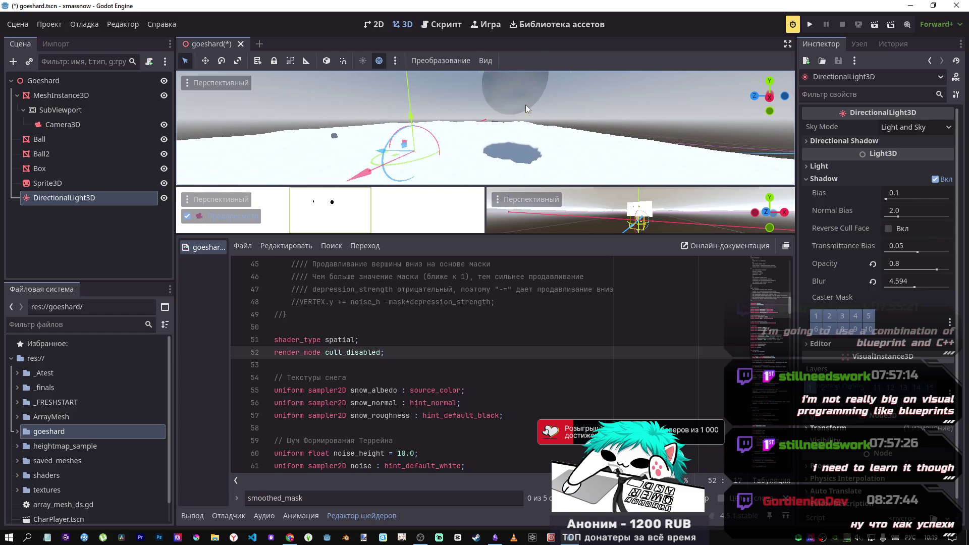
Step: Drag the Ball along its Z axis to -45.504, above its crater in the snow
{"action": "left_click", "coordinate": [526, 104]}
{"action": "mouse_move", "coordinate": [475, 84]}
{"action": "left_mouse_down"}
{"action": "mouse_move", "coordinate": [540, 88]}
{"action": "mouse_move", "coordinate": [449, 95]}
{"action": "mouse_move", "coordinate": [477, 104]}
{"action": "left_mouse_up"}
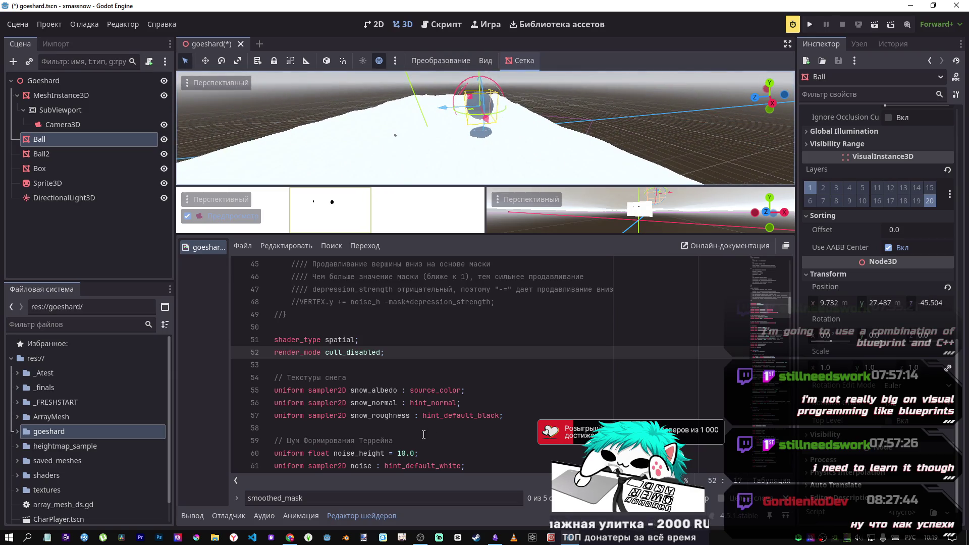
{"action": "key", "text": "alt+Tab"}
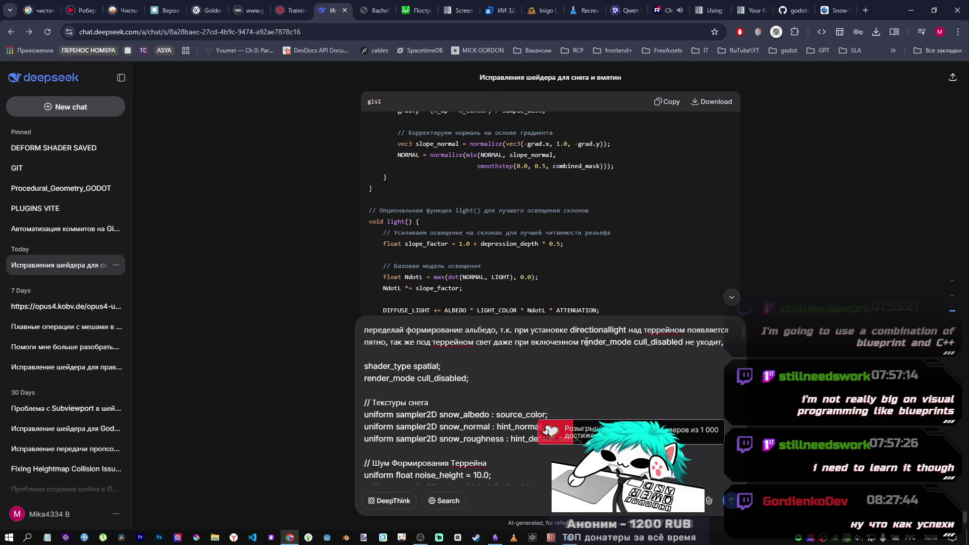
Step: Move 'не уходит' from the line end to between 'свет' and 'даже'
{"action": "left_click_drag", "start_coordinate": [722, 343], "coordinate": [696, 342]}
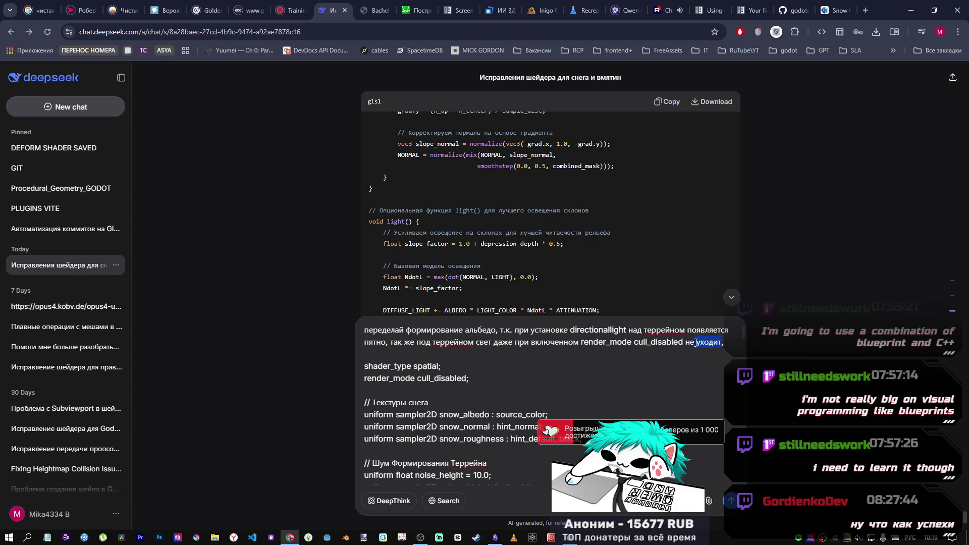
{"action": "key", "text": "BackSpace"}
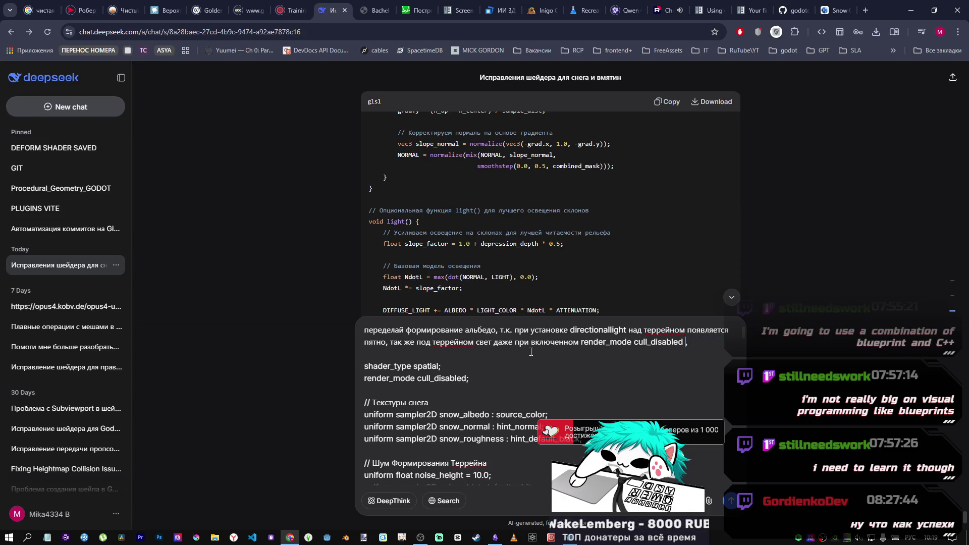
{"action": "left_click", "coordinate": [493, 342]}
{"action": "type", "text": "не уходит"}
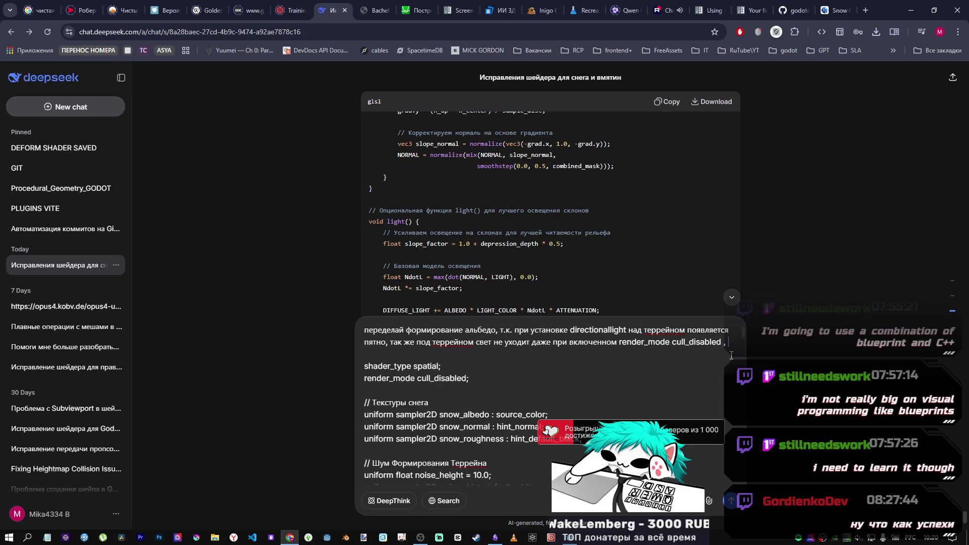
Step: Append 'так же при изменении' to the prompt sentence
{"action": "key", "text": "alt+Tab"}
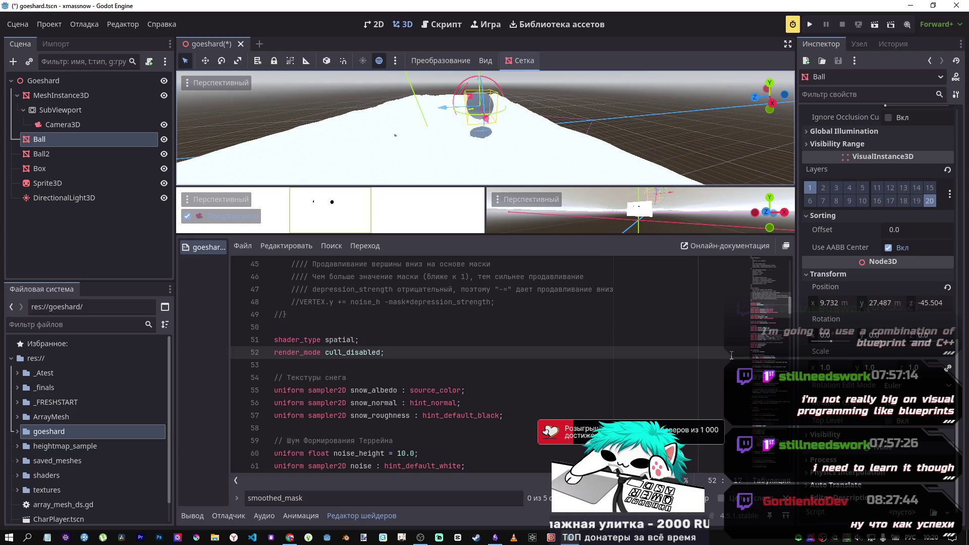
{"action": "key", "text": "alt+Tab"}
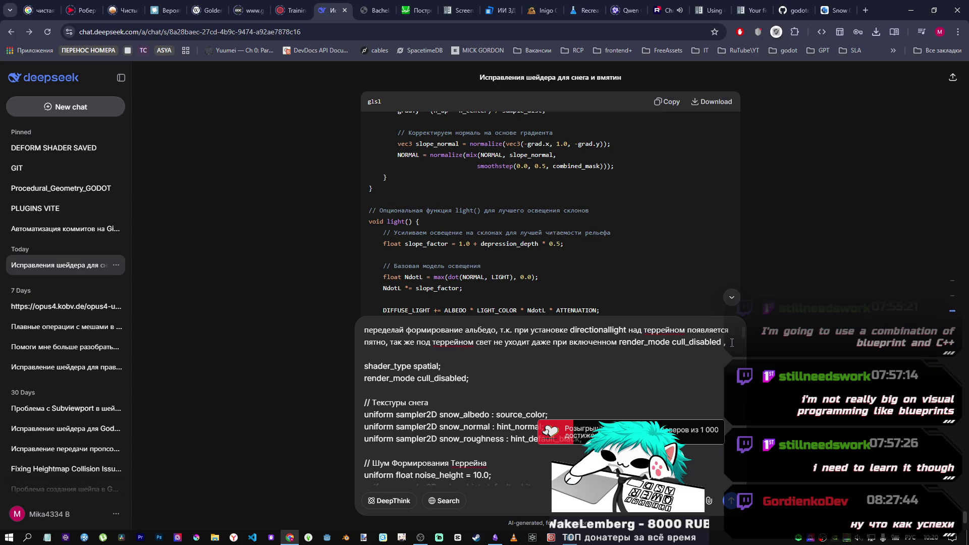
{"action": "type", "text": "так же при "}
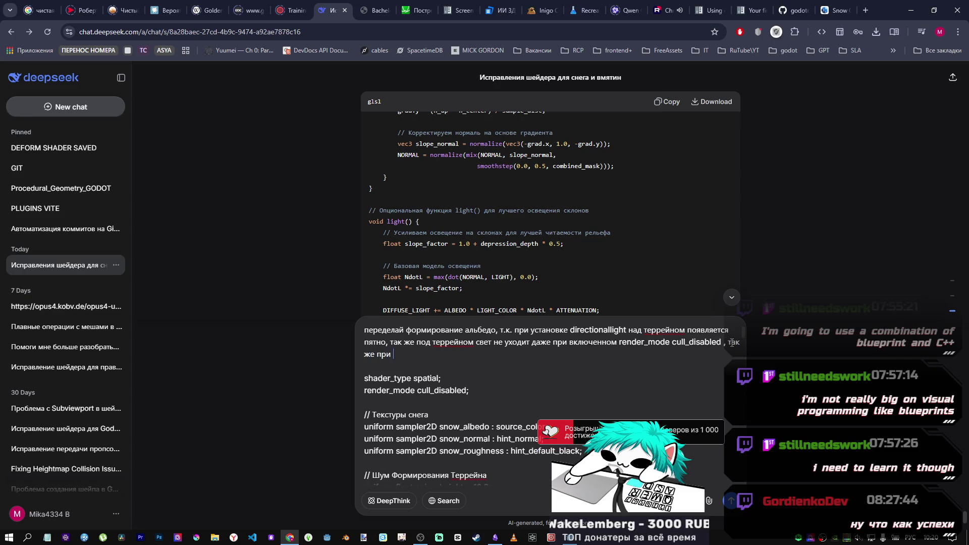
{"action": "type", "text": "изменении"}
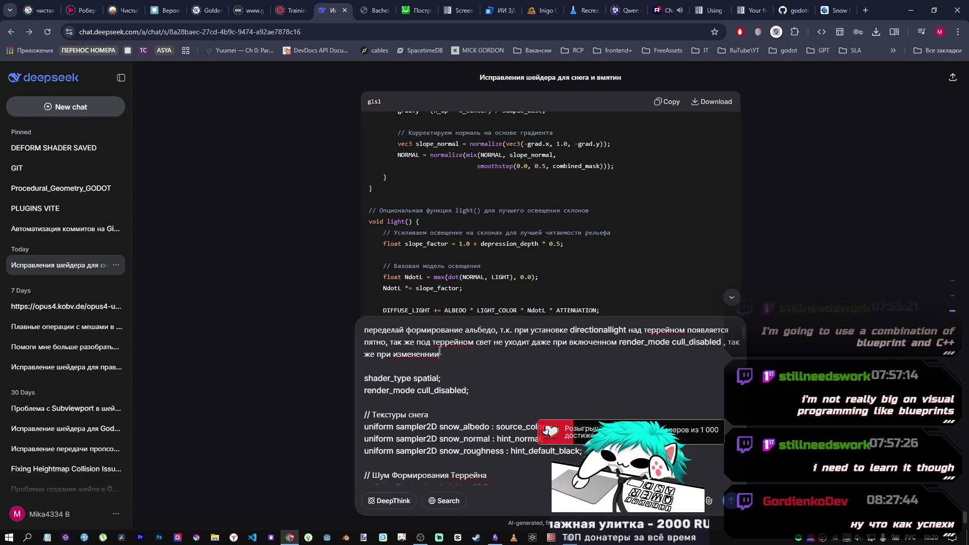
{"action": "key", "text": "alt+Tab"}
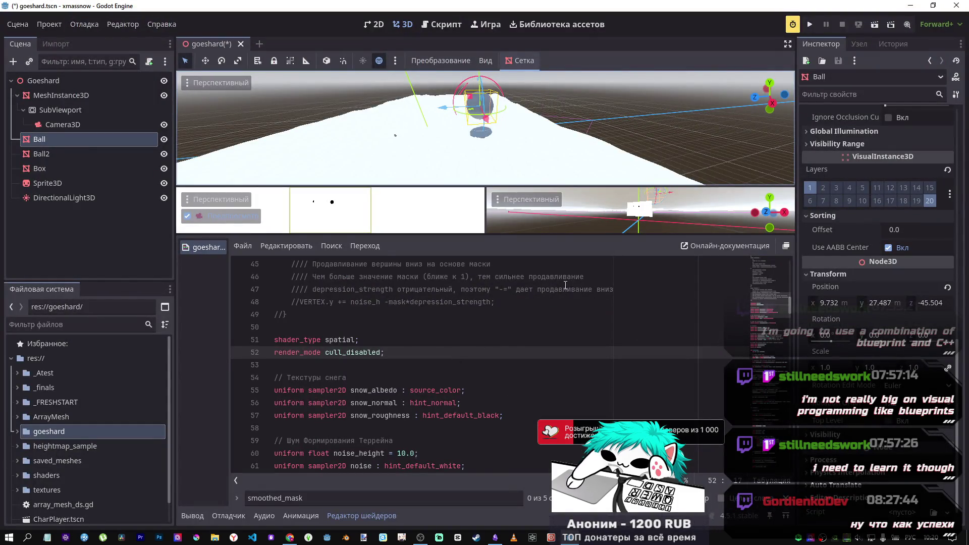
Step: Tilt the snow mesh and undo it, then rotate the DirectionalLight3D to a new angle
{"action": "left_click", "coordinate": [90, 96]}
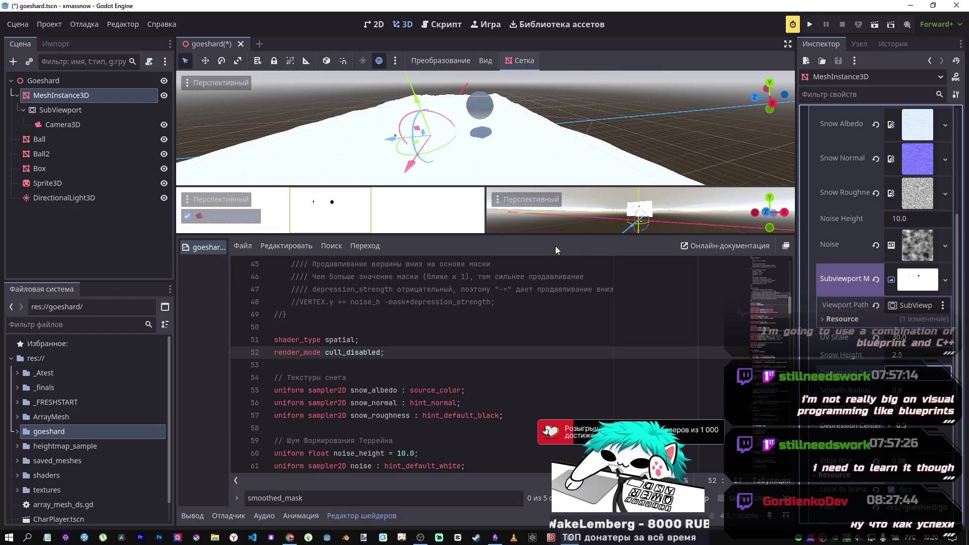
{"action": "left_click_drag", "start_coordinate": [449, 121], "coordinate": [416, 108]}
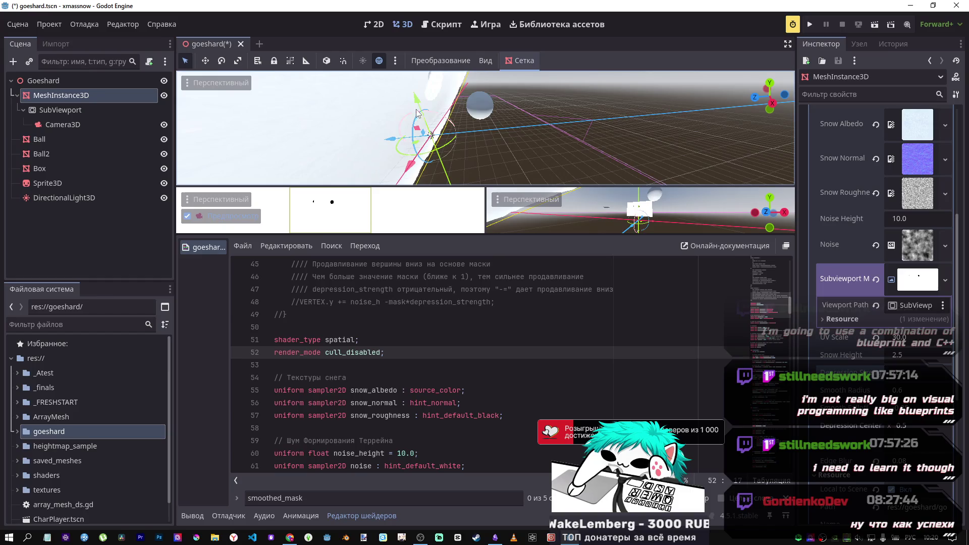
{"action": "key", "text": "ctrl+z"}
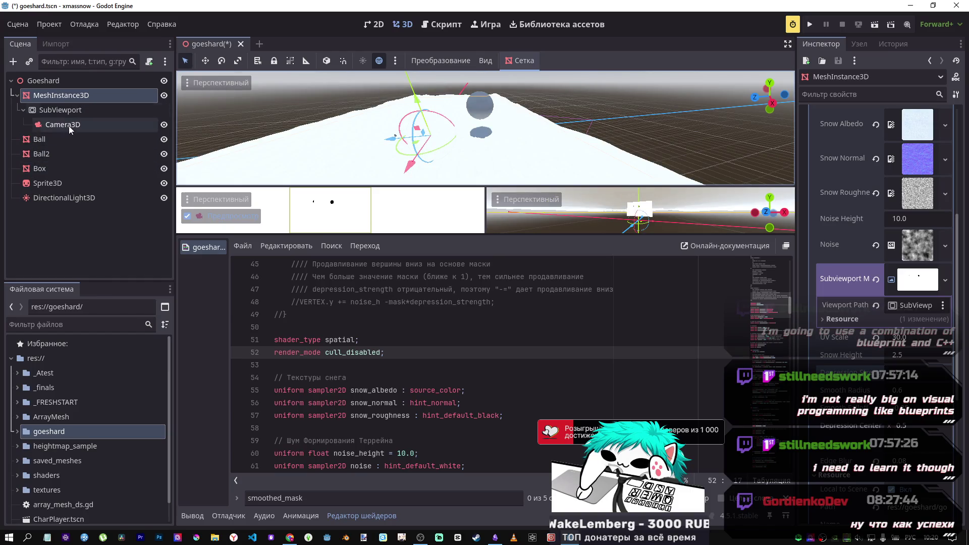
{"action": "left_click", "coordinate": [64, 198]}
{"action": "mouse_move", "coordinate": [444, 117]}
{"action": "left_mouse_down"}
{"action": "mouse_move", "coordinate": [394, 135]}
{"action": "mouse_move", "coordinate": [399, 127]}
{"action": "mouse_move", "coordinate": [356, 130]}
{"action": "mouse_move", "coordinate": [429, 129]}
{"action": "mouse_move", "coordinate": [352, 132]}
{"action": "mouse_move", "coordinate": [323, 144]}
{"action": "mouse_move", "coordinate": [344, 183]}
{"action": "left_mouse_up"}
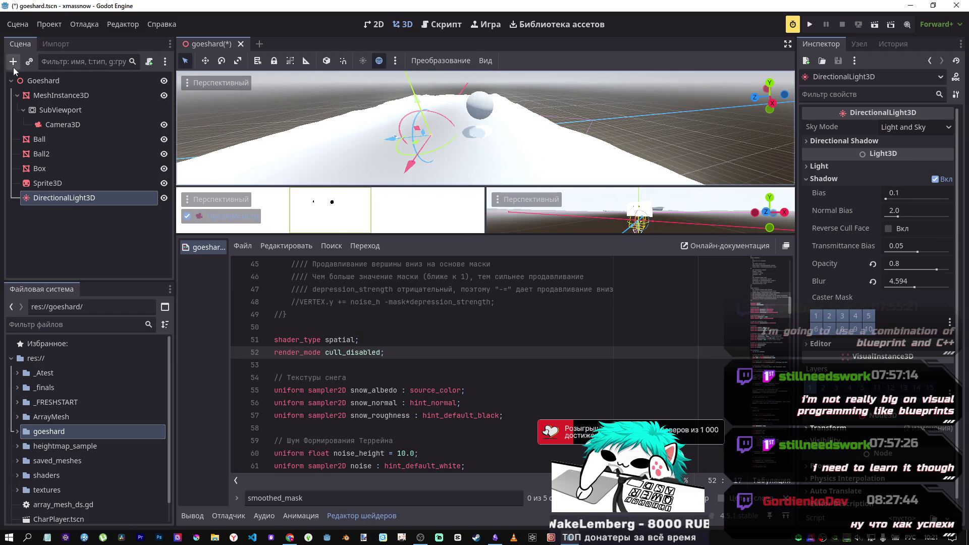
Step: Change the snow mesh's Depression Strength and fly the camera closer to inspect the pits
{"action": "left_click", "coordinate": [60, 95]}
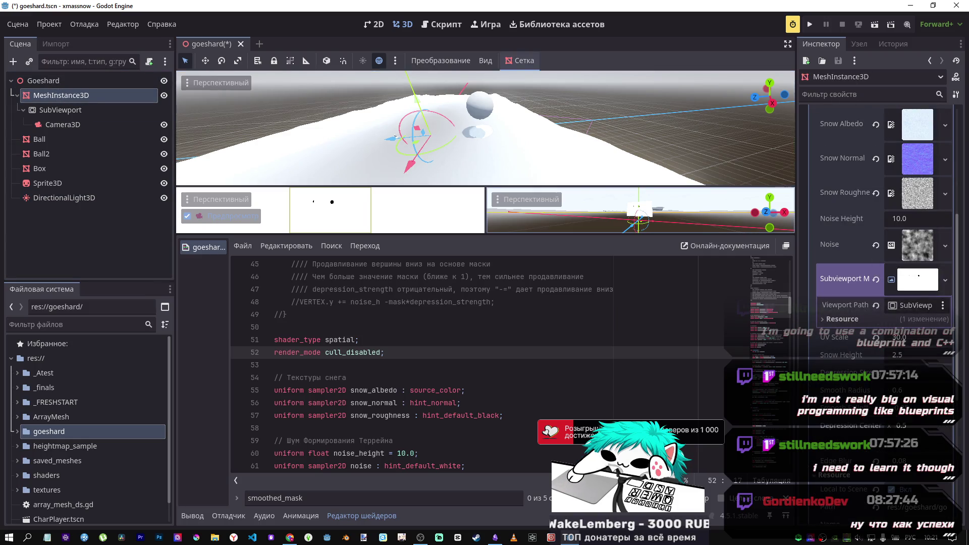
{"action": "mouse_move", "coordinate": [903, 373]}
{"action": "left_mouse_down"}
{"action": "mouse_move", "coordinate": [924, 373]}
{"action": "mouse_move", "coordinate": [861, 360]}
{"action": "left_mouse_up"}
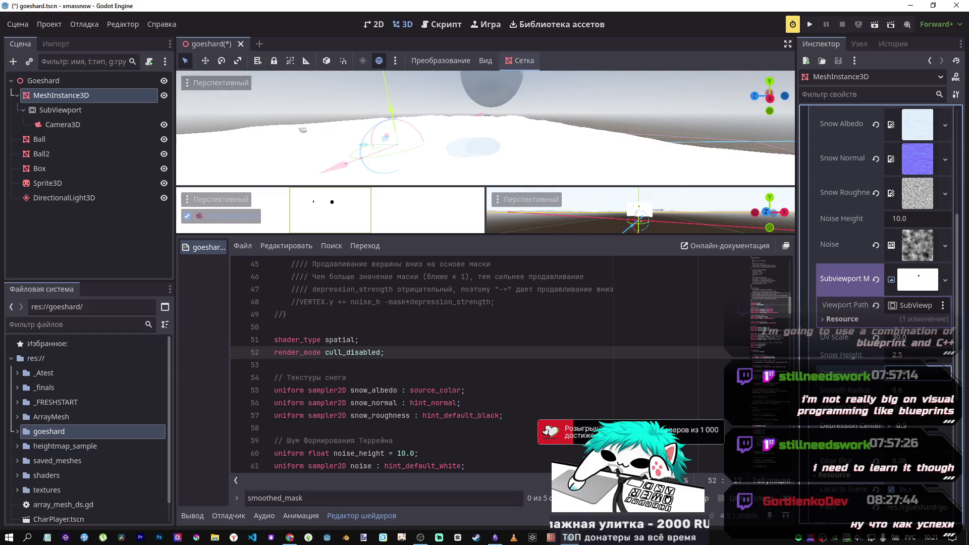
{"action": "key", "text": "w"}
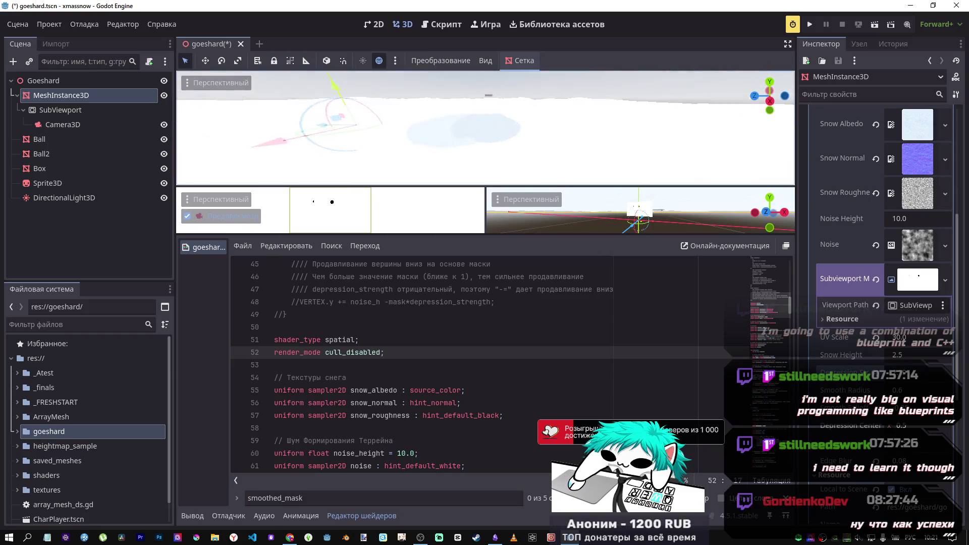
{"action": "key", "text": "s"}
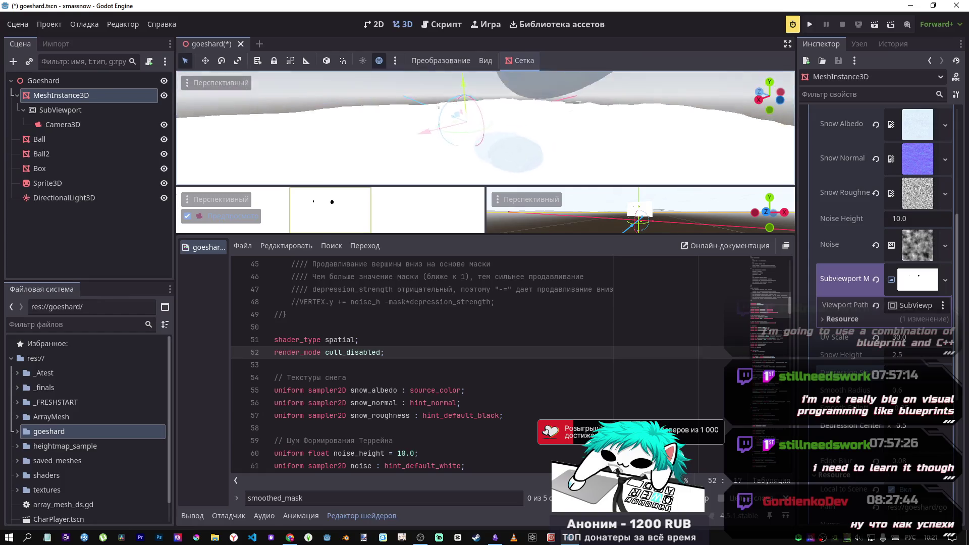
{"action": "key", "text": "w"}
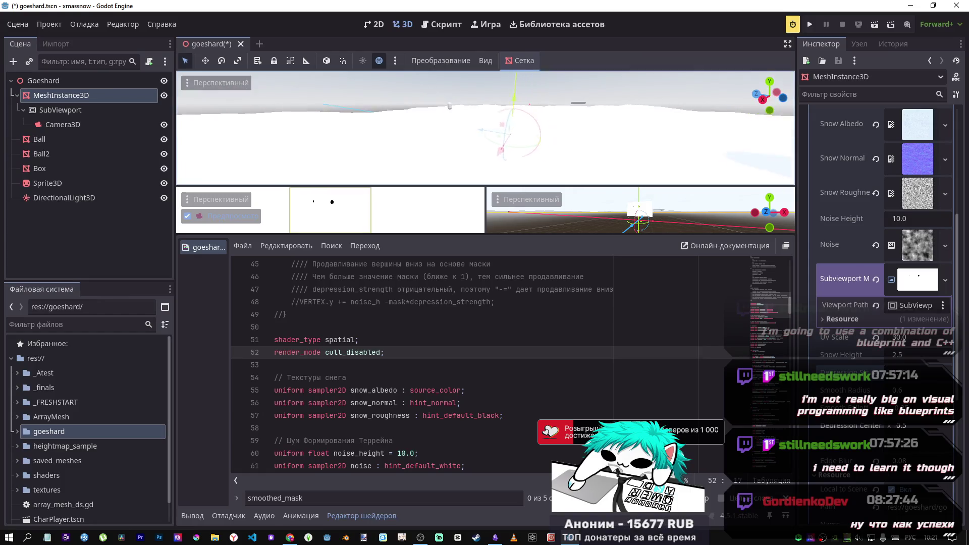
{"action": "key", "text": "alt+Tab"}
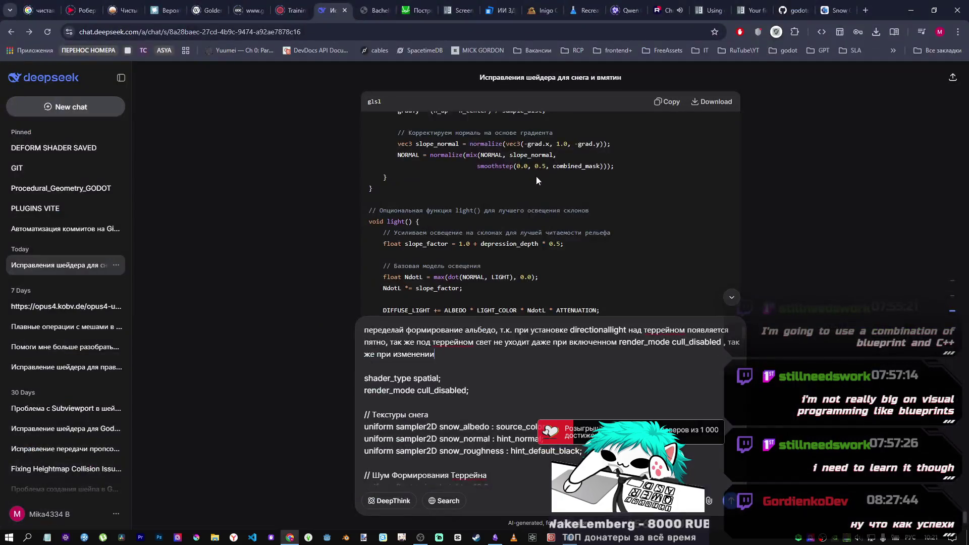
Step: Replace 'положительная' with 'отрицательное' in the pasted shader's depression_strength comment
{"action": "left_click", "coordinate": [442, 355]}
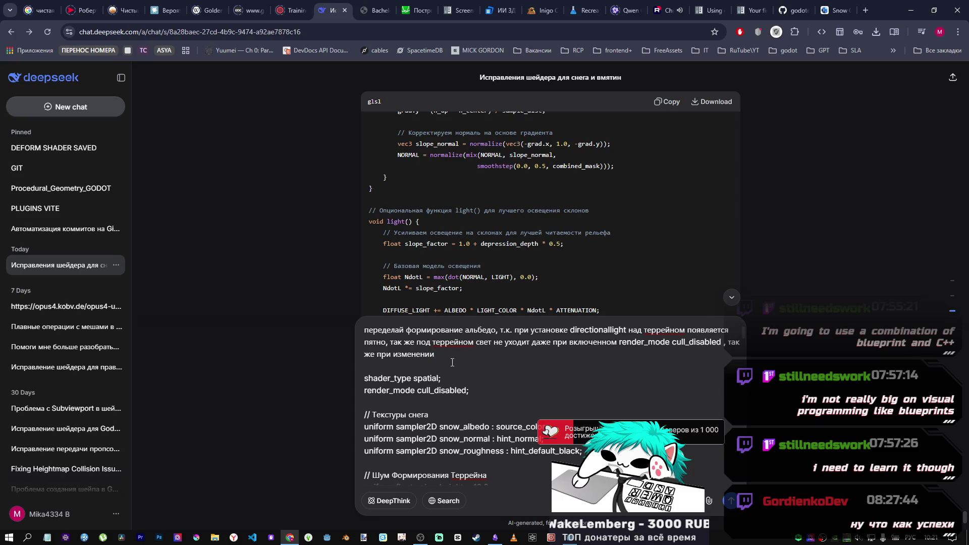
{"action": "scroll", "coordinate": [450, 394], "scroll_direction": "down", "scroll_amount": 3}
{"action": "scroll", "coordinate": [449, 407], "scroll_direction": "down", "scroll_amount": 2}
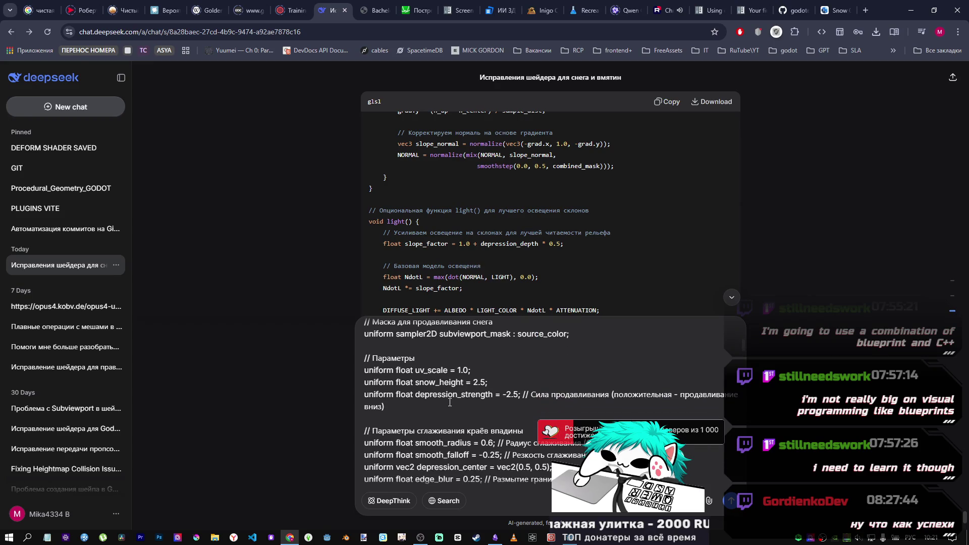
{"action": "double_click", "coordinate": [450, 397]}
{"action": "key", "text": "ctrl+c"}
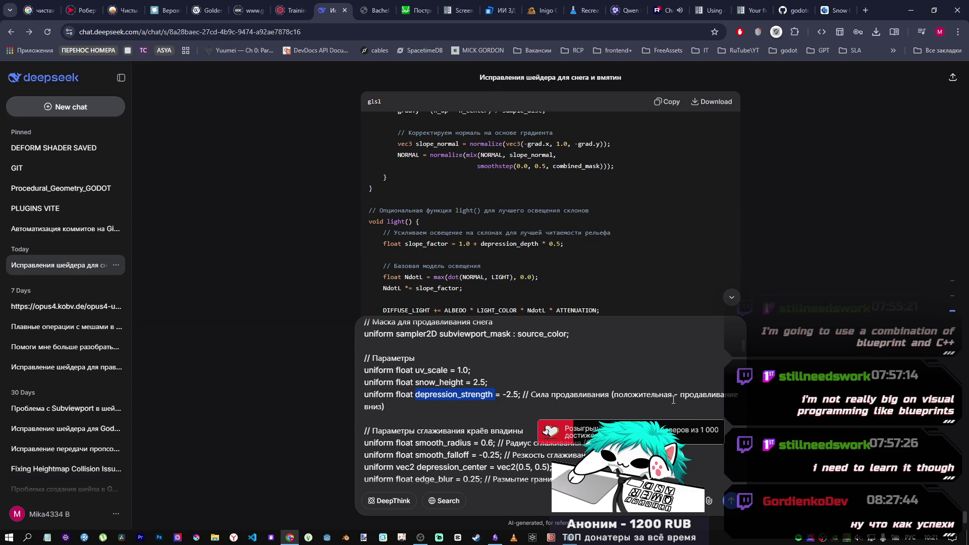
{"action": "left_click_drag", "start_coordinate": [673, 396], "coordinate": [617, 395]}
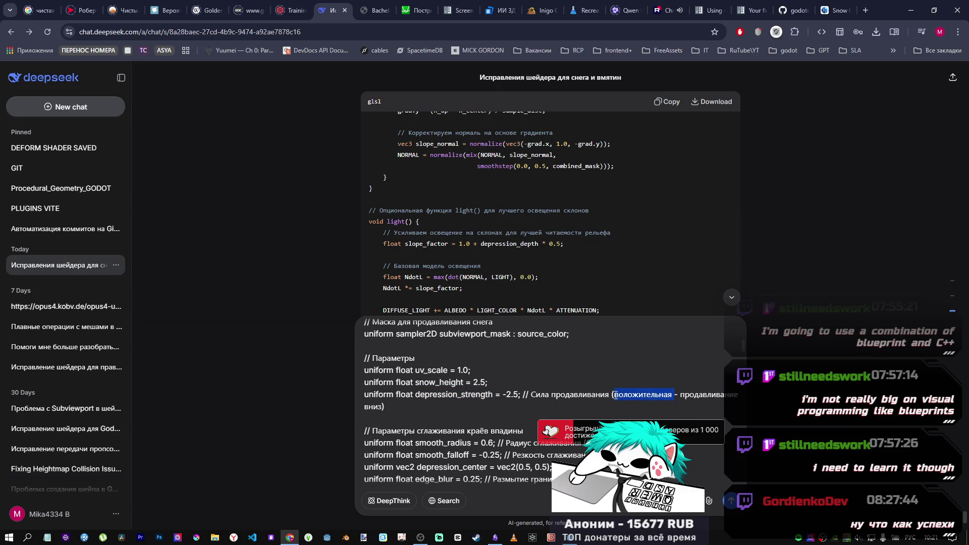
{"action": "type", "text": "отрицат"}
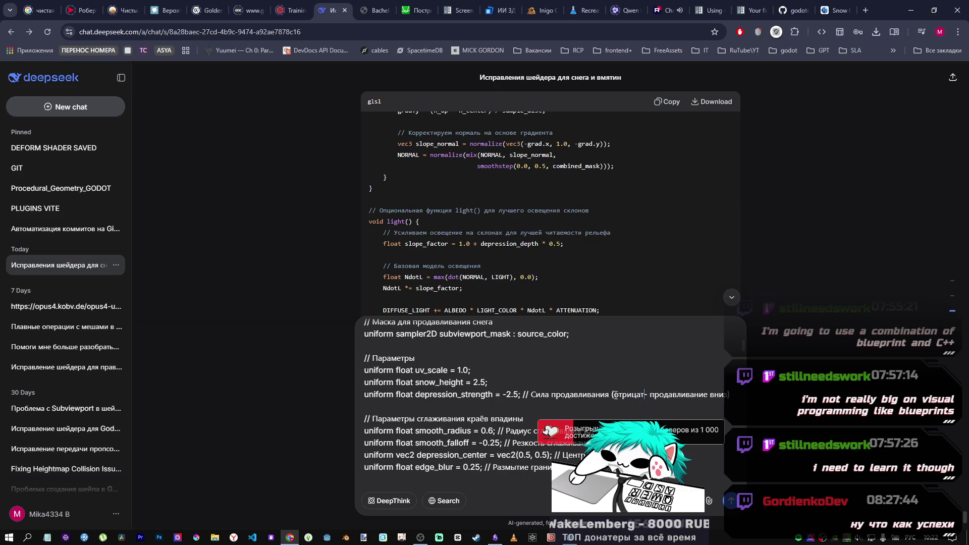
{"action": "type", "text": "ельное"}
{"action": "scroll", "coordinate": [569, 390], "scroll_direction": "up", "scroll_amount": 2}
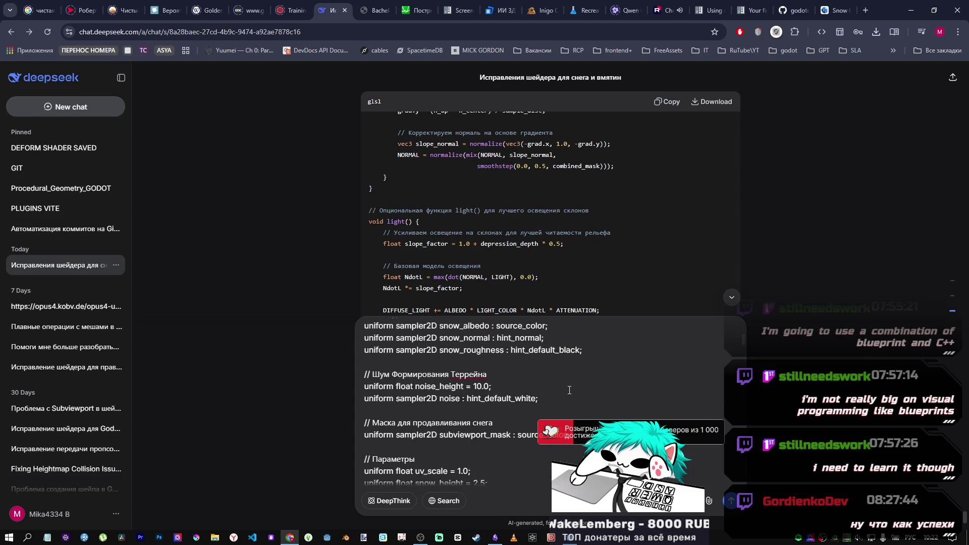
{"action": "scroll", "coordinate": [569, 390], "scroll_direction": "up", "scroll_amount": 3}
Step: Paste depression_strength and write that pushing it negative darkens the whole terrain, increasing brightens it
{"action": "left_click", "coordinate": [476, 357]}
{"action": "key", "text": "ctrl+v"}
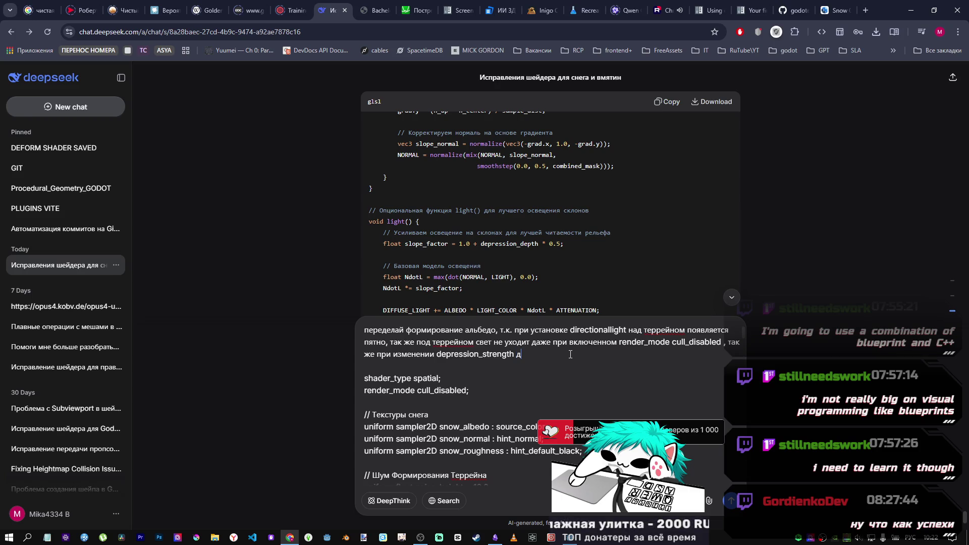
{"action": "type", "text": "льше в "}
{"action": "type", "text": "минус"}
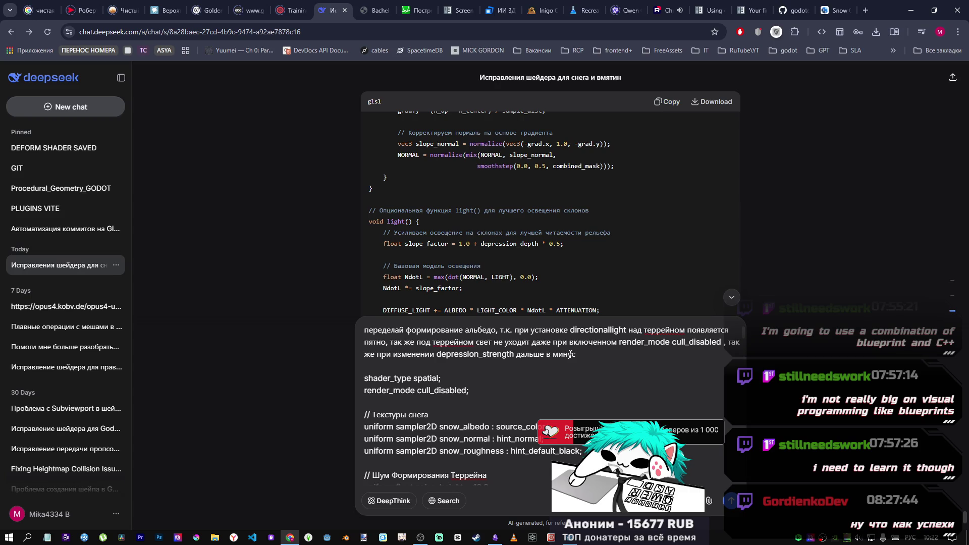
{"action": "type", "text": " затемняет "}
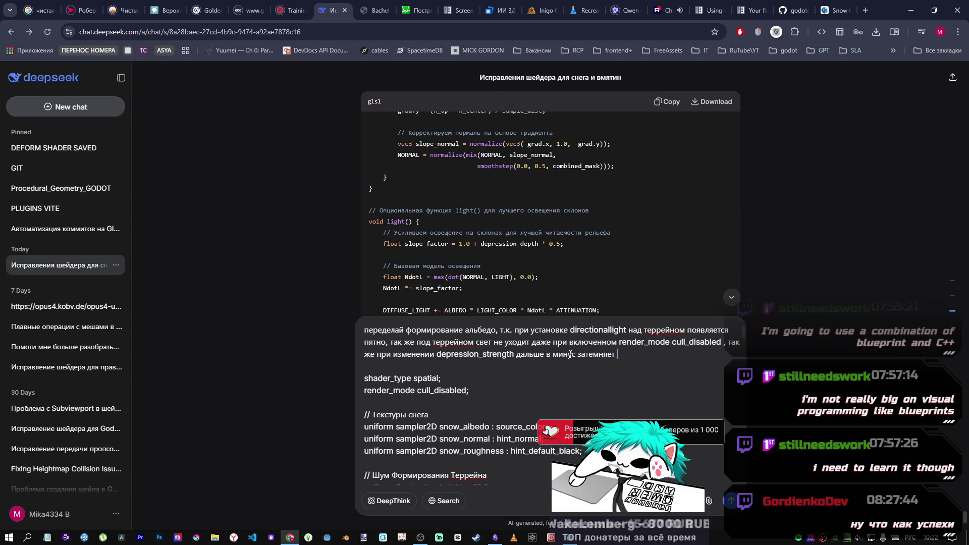
{"action": "type", "text": "весь террейн а пр"}
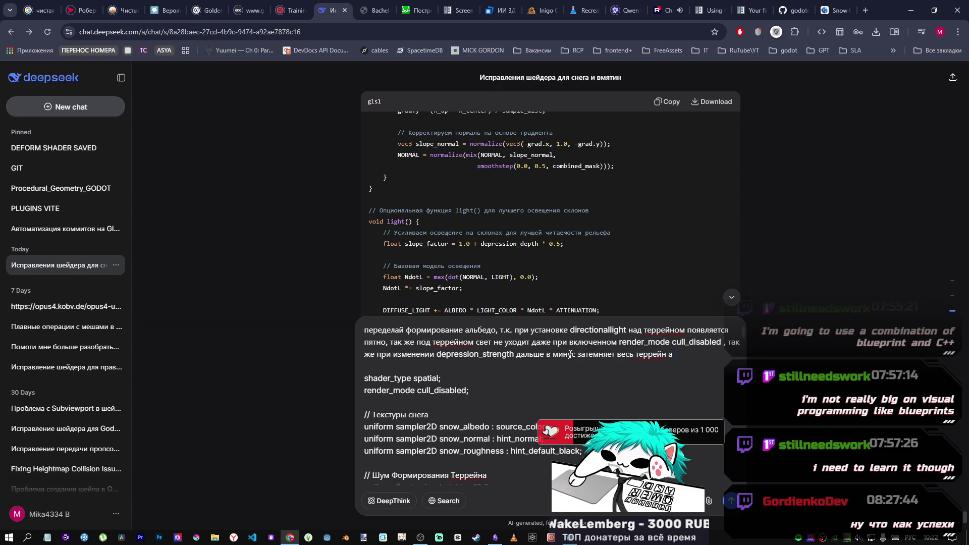
{"action": "type", "text": "и ув"}
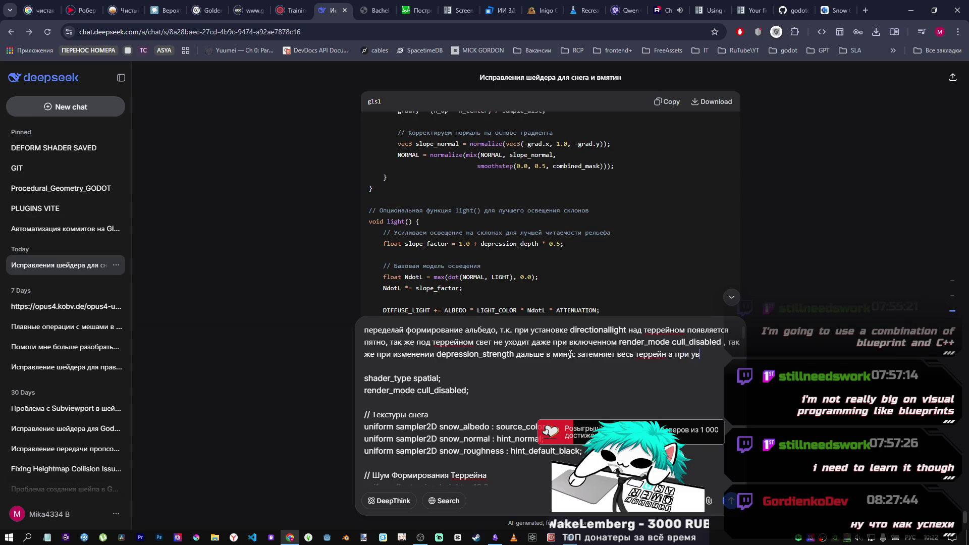
{"action": "type", "text": "еличении "}
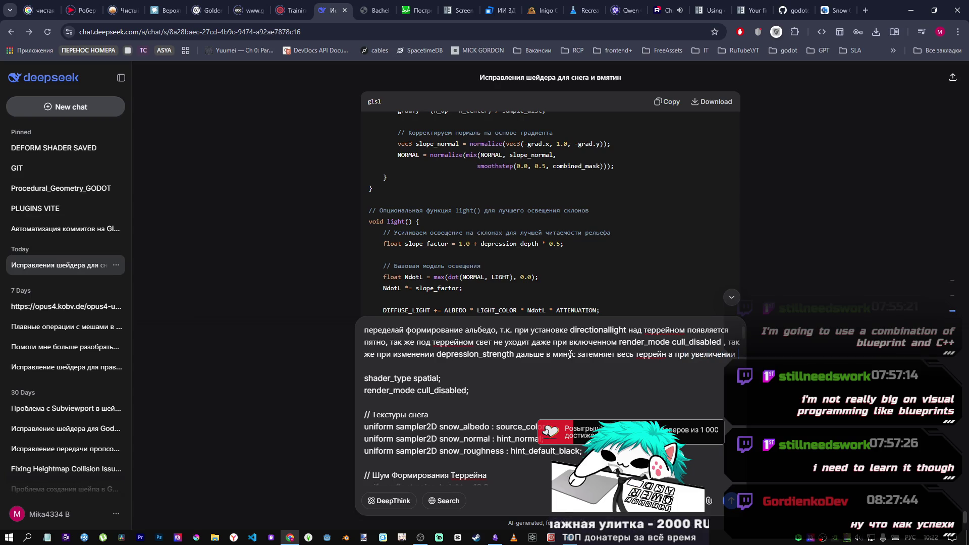
{"action": "type", "text": "засв"}
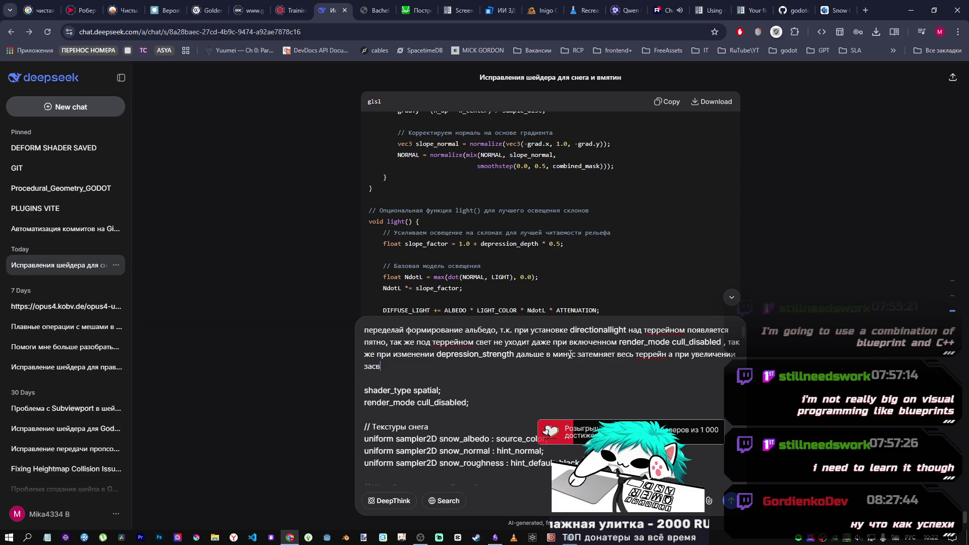
{"action": "type", "text": "етляет"}
Step: Insert 'в плюс' into the sentence and remove the stray words after 'засветляет'
{"action": "key", "text": "Home"}
{"action": "type", "text": "в плюс"}
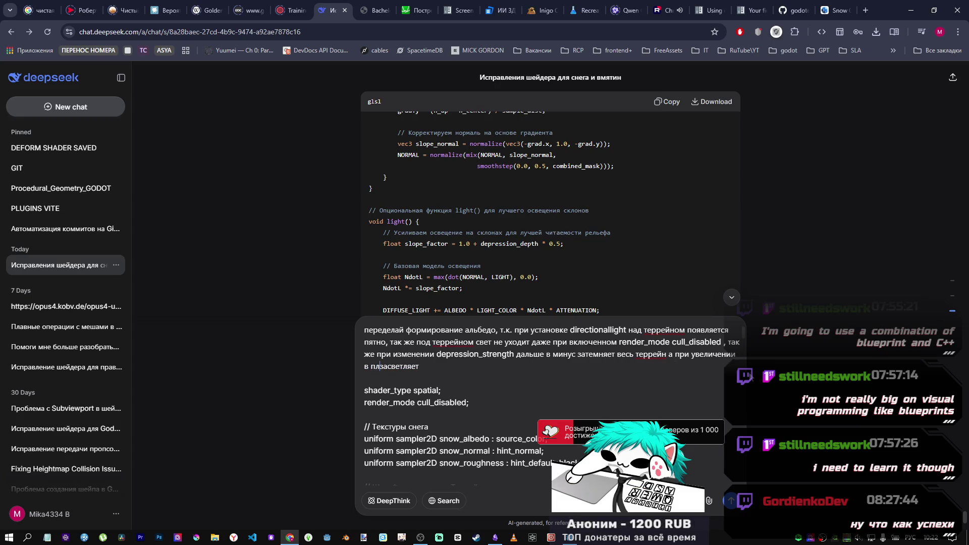
{"action": "left_click", "coordinate": [514, 370]}
{"action": "type", "text": "и у"}
{"action": "type", "text": "б"}
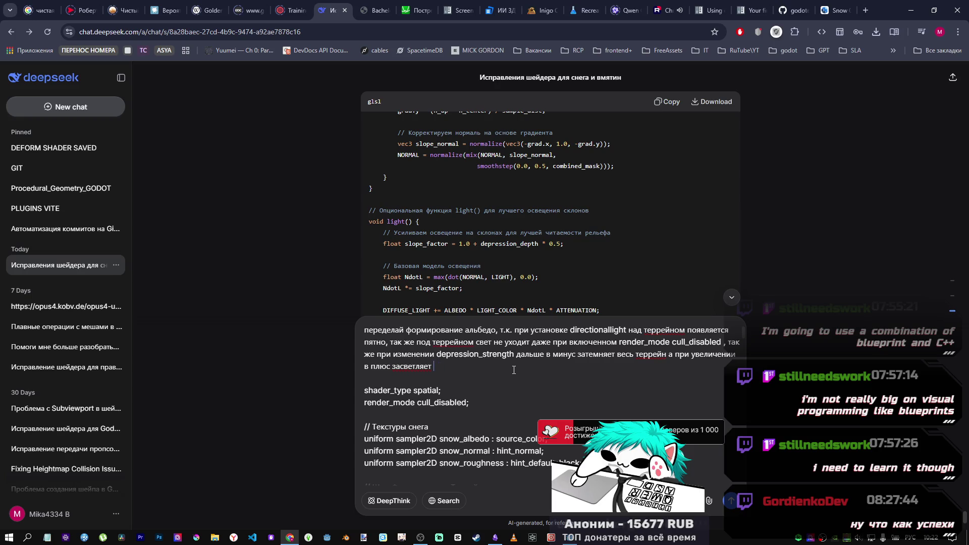
{"action": "type", "text": "ув"}
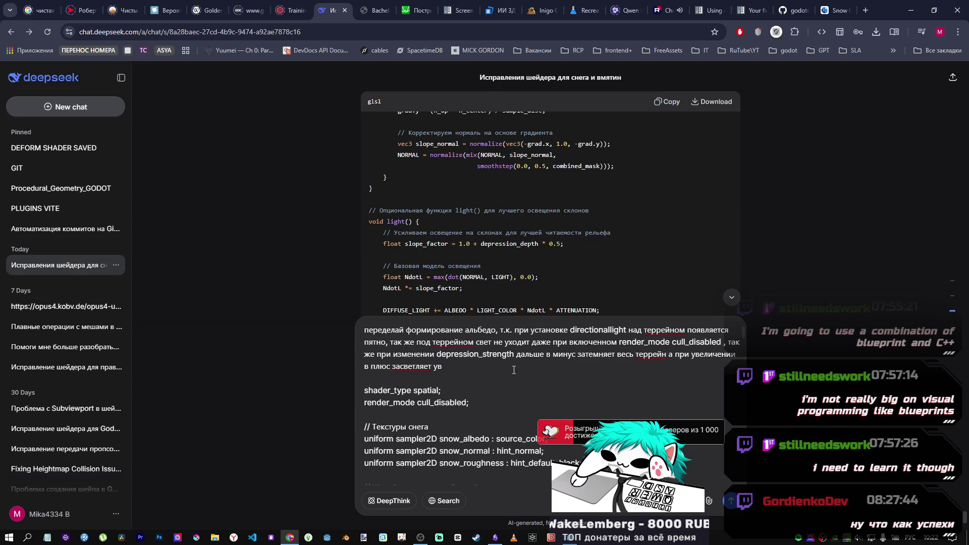
{"action": "type", "text": "уменьшая"}
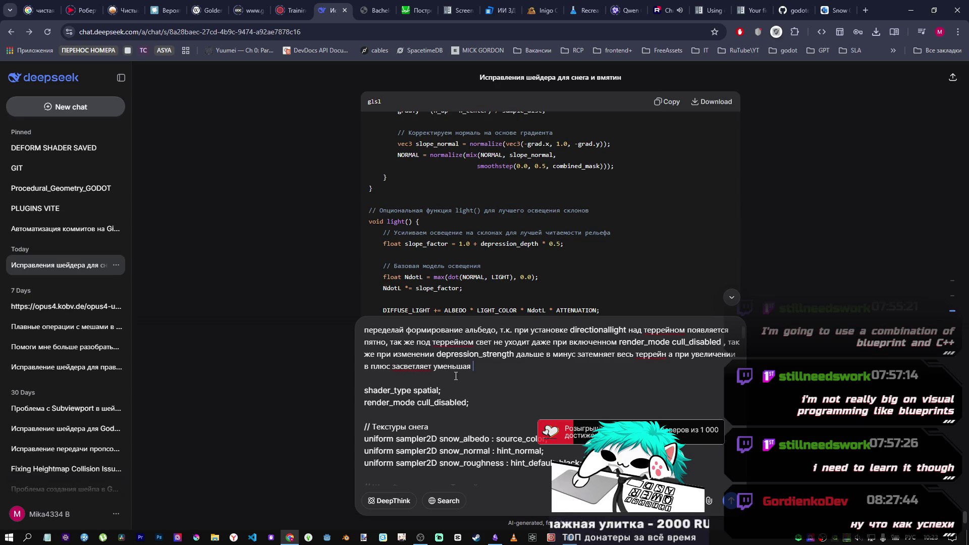
{"action": "left_click_drag", "start_coordinate": [475, 368], "coordinate": [435, 368]}
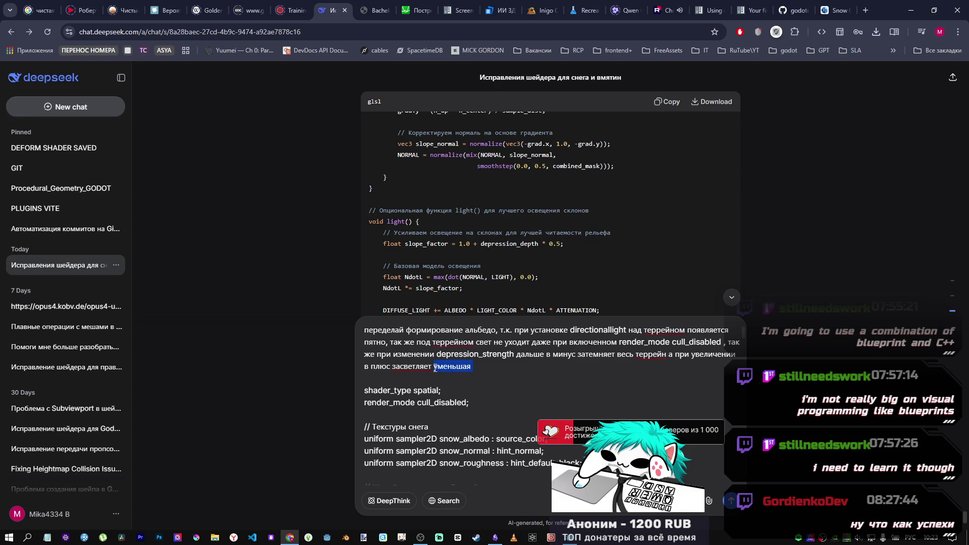
{"action": "key", "text": "BackSpace"}
{"action": "type", "text": ","}
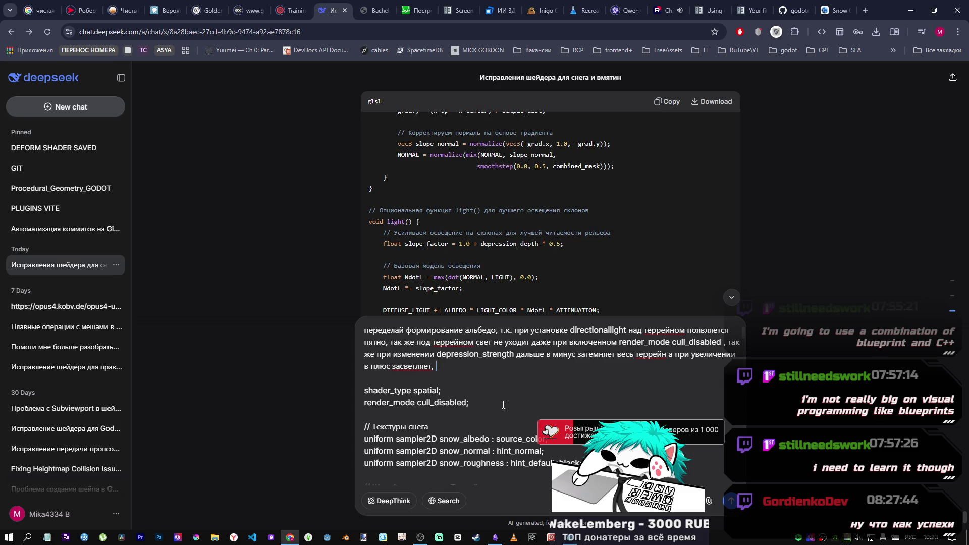
{"action": "type", "text": "ещё"}
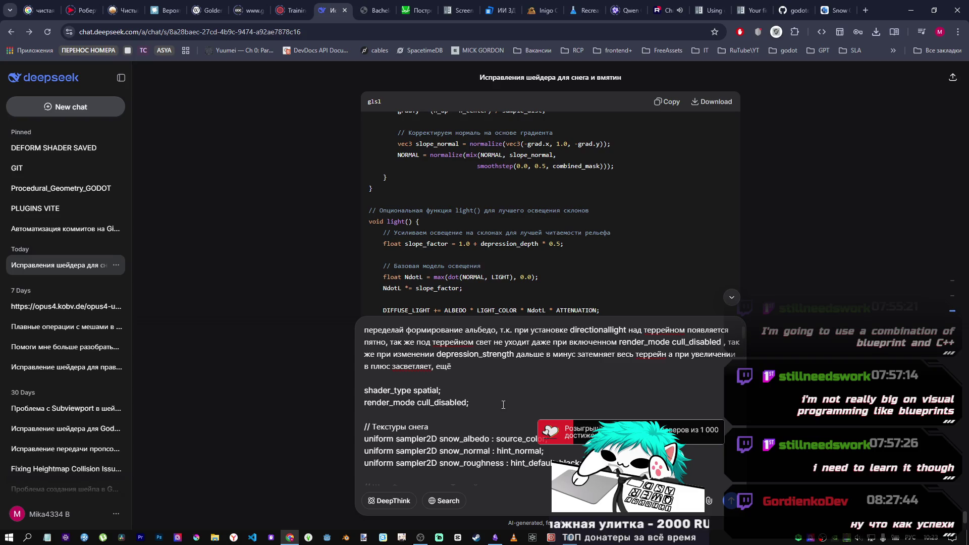
{"action": "key", "text": "BackSpace"}
{"action": "key", "text": "BackSpace"}
{"action": "key", "text": "BackSpace"}
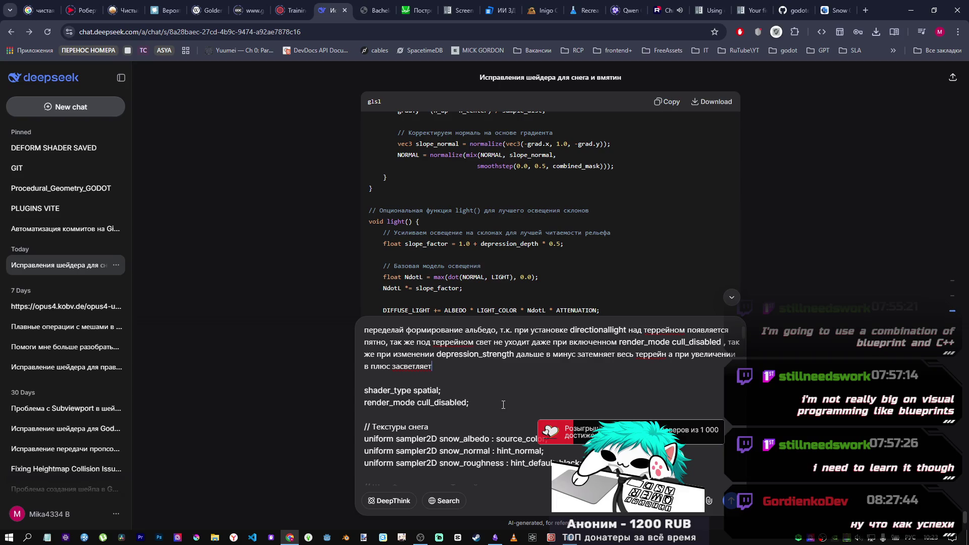
{"action": "key", "text": "alt+Tab"}
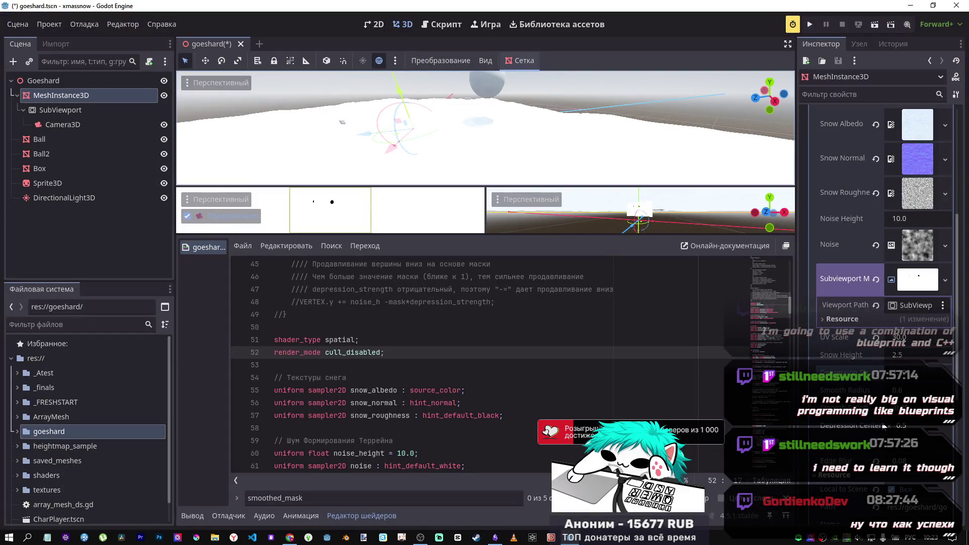
Step: Drag the terrain shader's Snow Height from 2.5 down to 1.51
{"action": "mouse_move", "coordinate": [900, 356]}
{"action": "left_mouse_down"}
{"action": "mouse_move", "coordinate": [833, 356]}
{"action": "mouse_move", "coordinate": [878, 364]}
{"action": "left_mouse_up"}
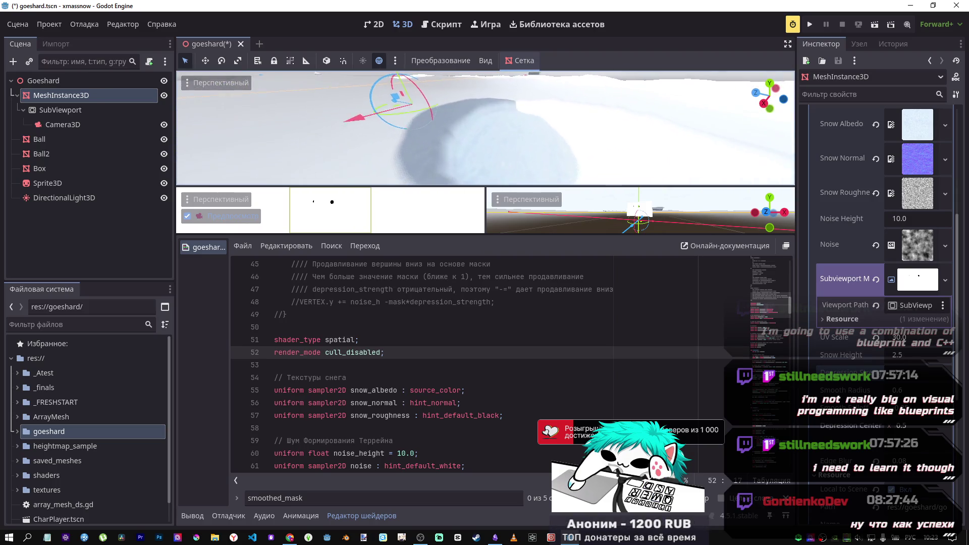
{"action": "key", "text": "alt+Tab"}
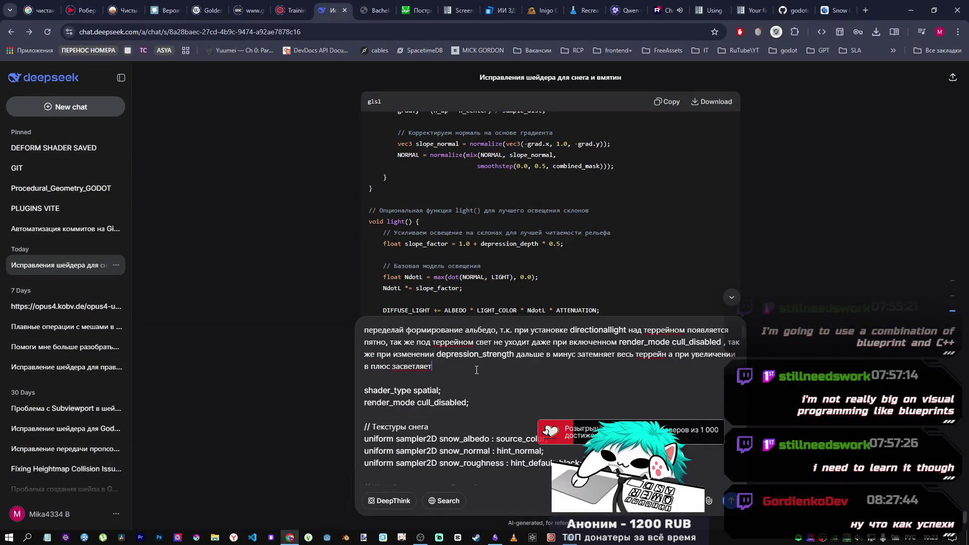
Step: Append that depression_strength also changes the snow height, which it shouldn't
{"action": "double_click", "coordinate": [477, 354]}
{"action": "key", "text": "ctrl+c"}
{"action": "left_click", "coordinate": [462, 369]}
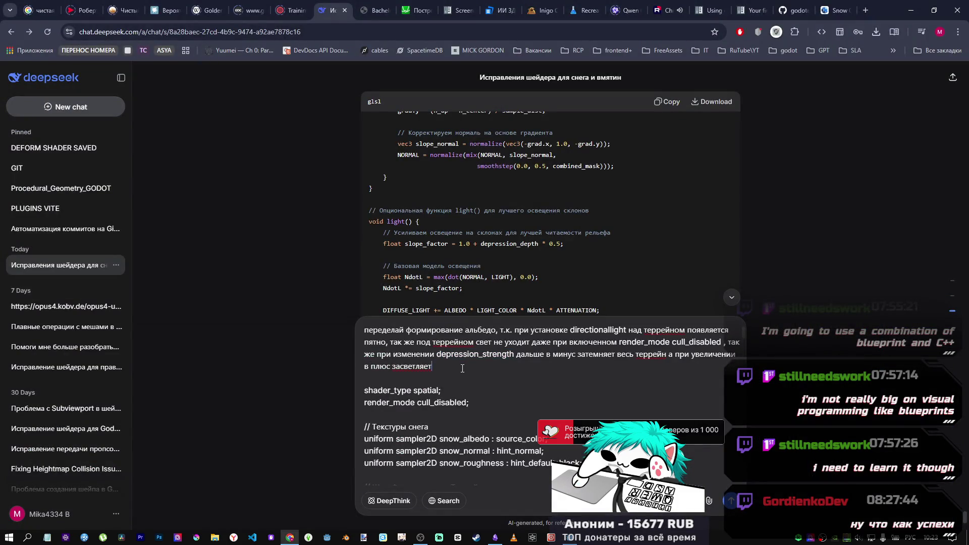
{"action": "type", "text": ","}
{"action": "key", "text": "ctrl+v"}
{"action": "type", "text": "так же"}
{"action": "type", "text": "лия"}
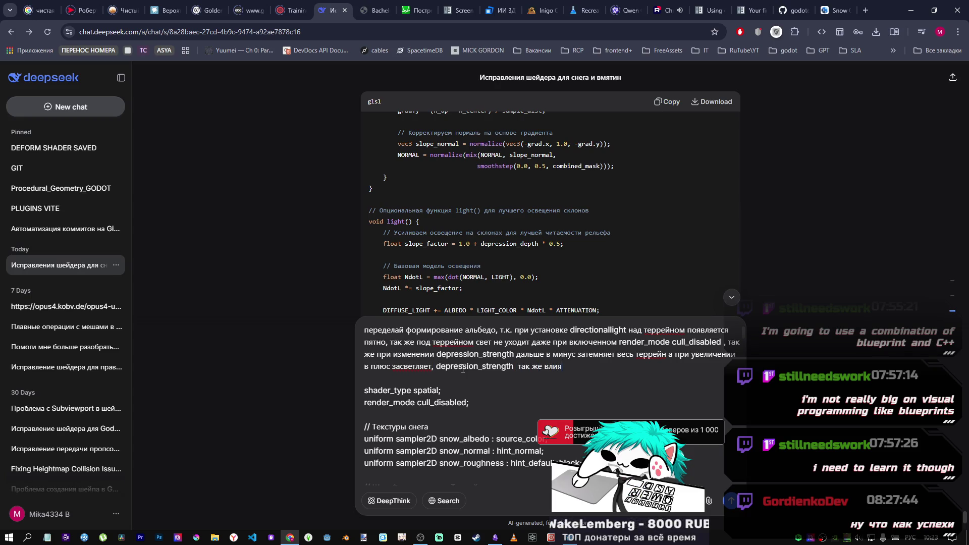
{"action": "type", "text": " на высоту сне"}
{"action": "type", "text": "га чт"}
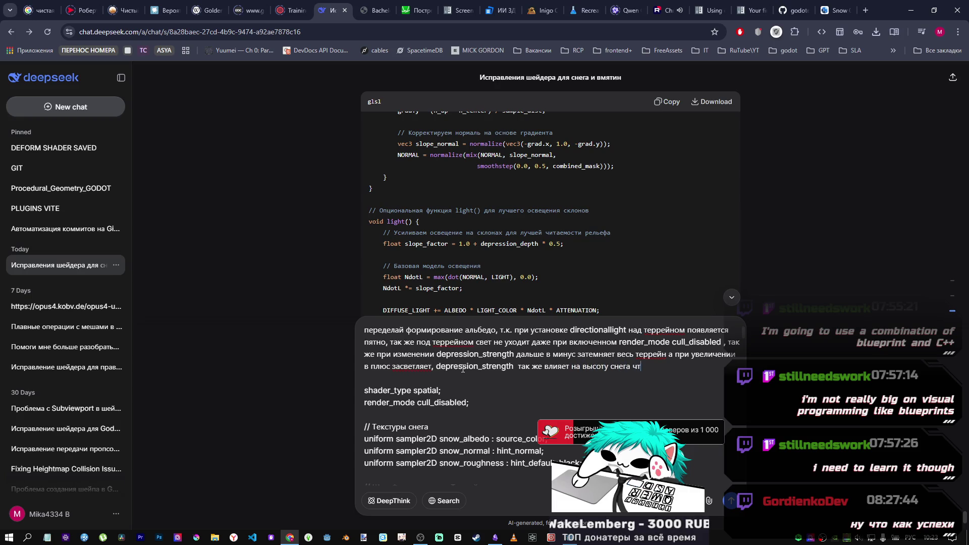
{"action": "type", "text": "о не "}
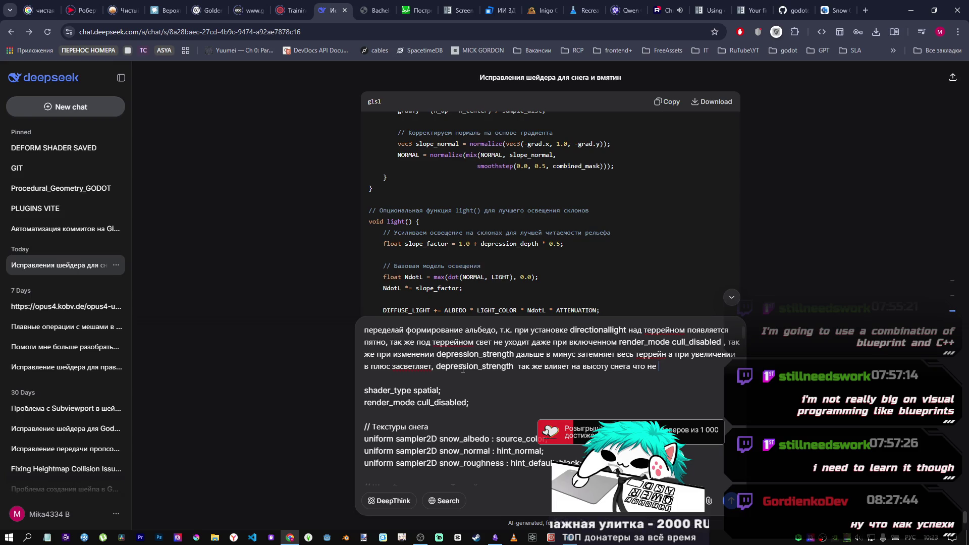
{"action": "type", "text": "олжно быть"}
{"action": "key", "text": "alt+Tab"}
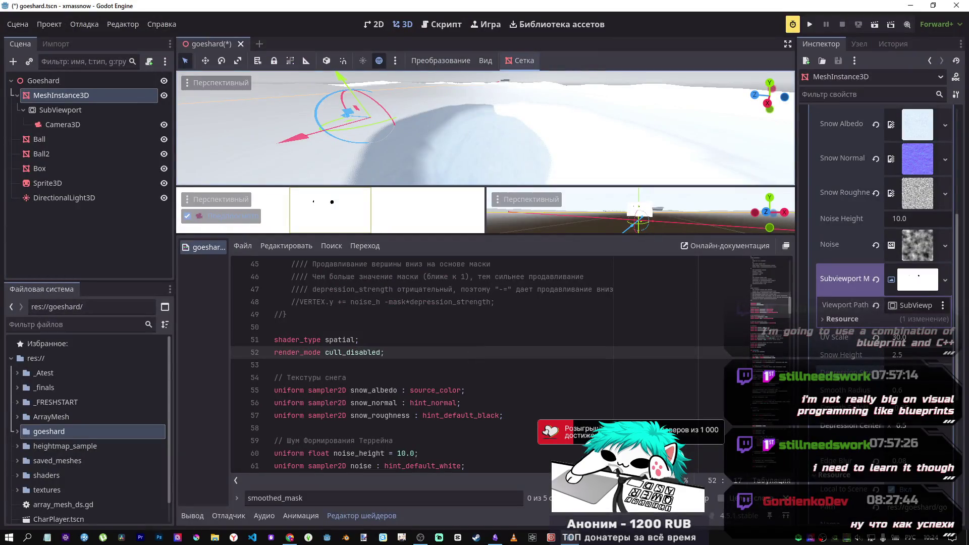
Step: Check the Snow Height property's options, then scroll through the terrain shader code
{"action": "right_click", "coordinate": [840, 356]}
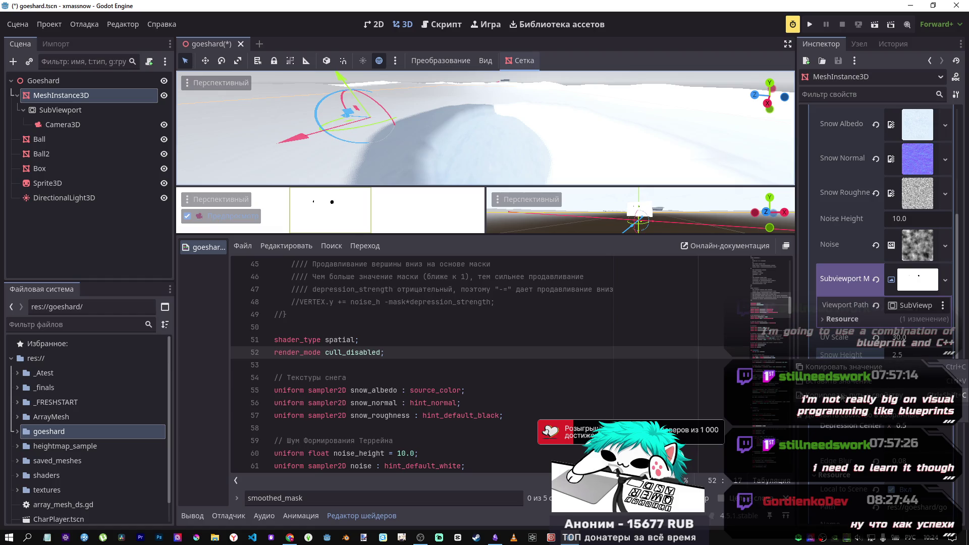
{"action": "key", "text": "Escape"}
{"action": "left_click_drag", "start_coordinate": [275, 377], "coordinate": [460, 390]}
{"action": "scroll", "coordinate": [347, 392], "scroll_direction": "down", "scroll_amount": 3}
{"action": "left_click", "coordinate": [347, 390]}
{"action": "scroll", "coordinate": [347, 390], "scroll_direction": "down", "scroll_amount": 2}
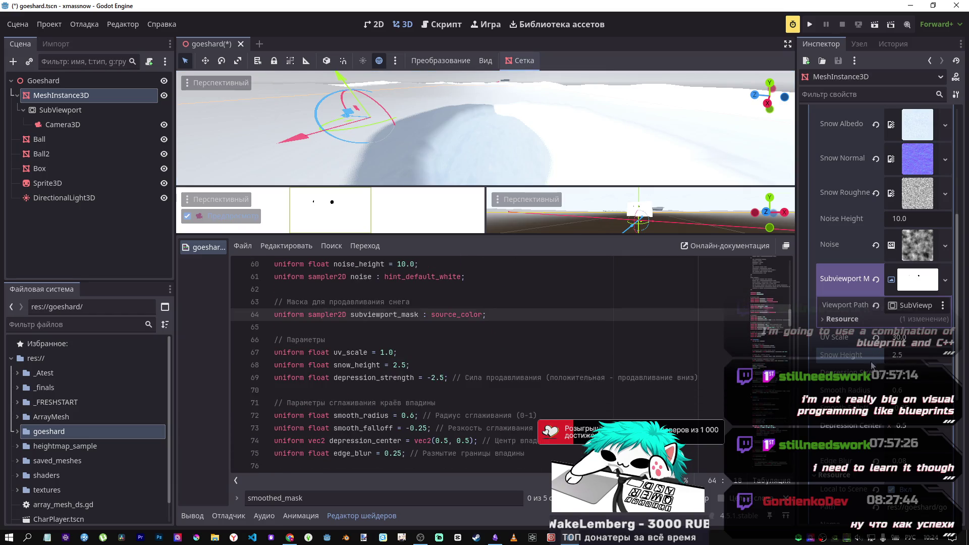
{"action": "scroll", "coordinate": [378, 382], "scroll_direction": "up", "scroll_amount": 1}
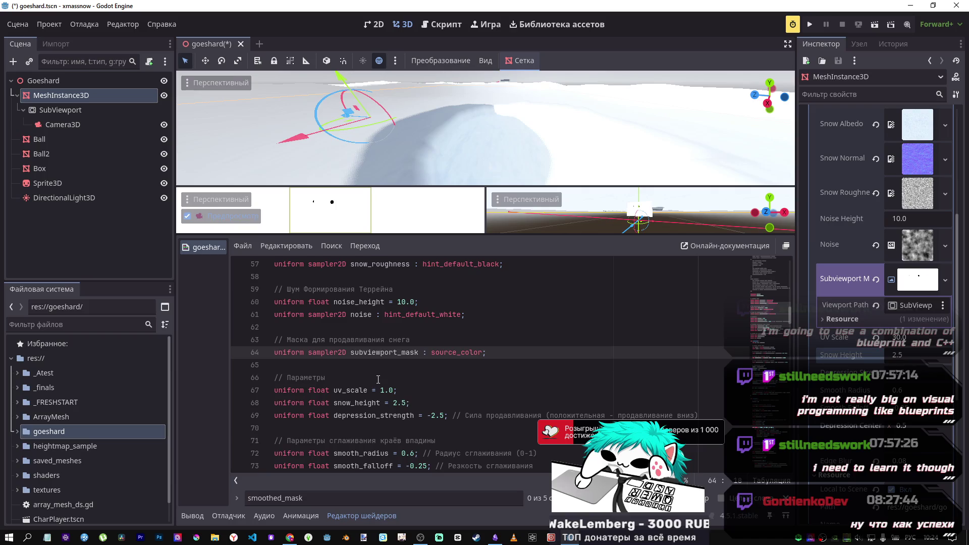
{"action": "scroll", "coordinate": [378, 379], "scroll_direction": "down", "scroll_amount": 3}
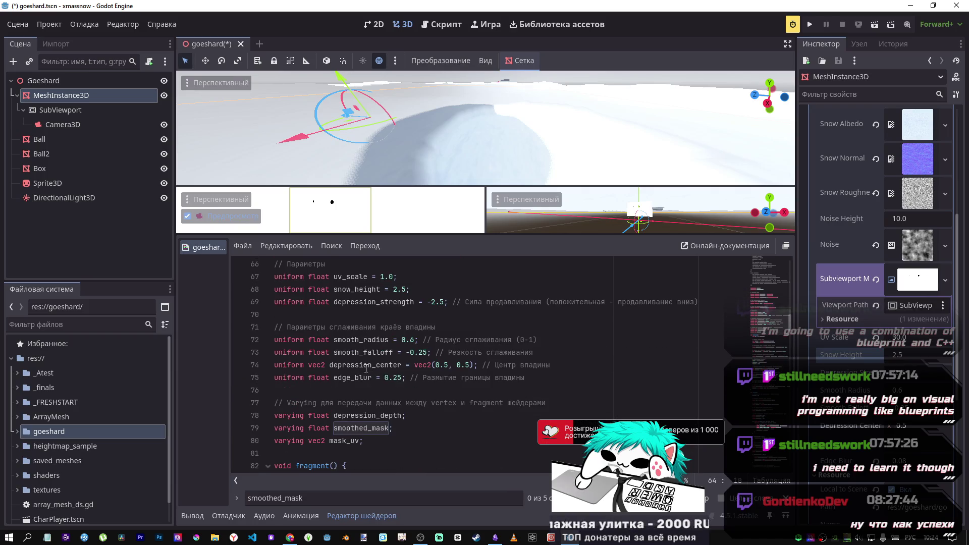
{"action": "scroll", "coordinate": [367, 415], "scroll_direction": "up", "scroll_amount": 4}
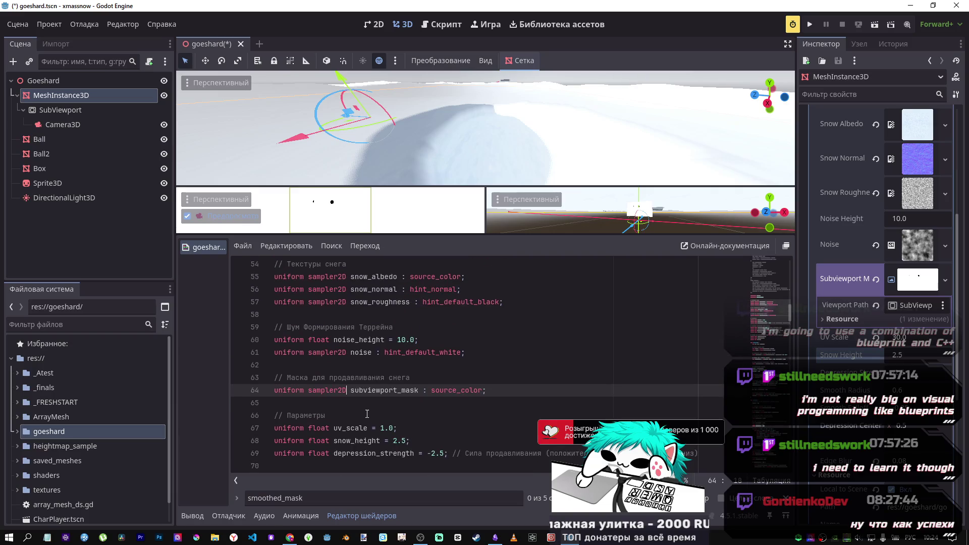
{"action": "scroll", "coordinate": [385, 375], "scroll_direction": "up", "scroll_amount": 2}
{"action": "scroll", "coordinate": [367, 383], "scroll_direction": "down", "scroll_amount": 2}
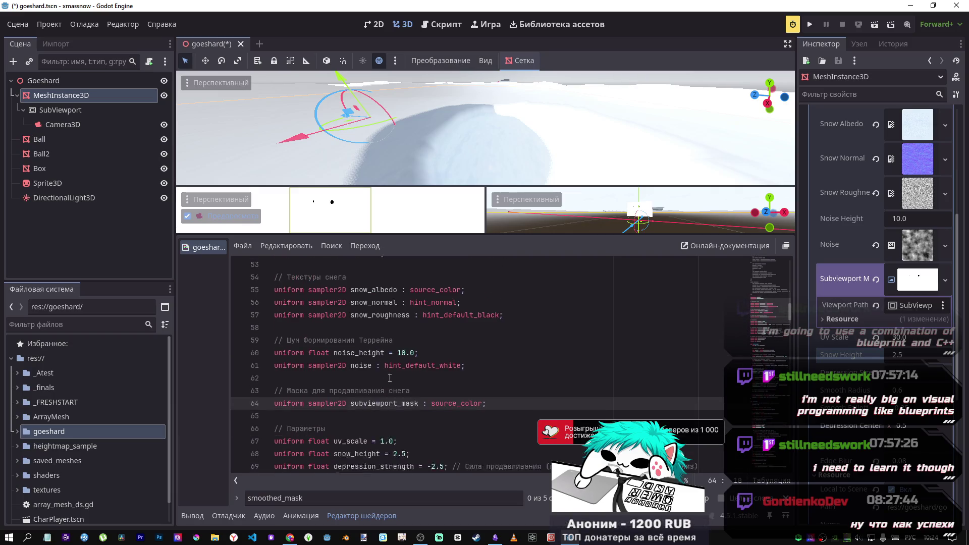
Step: Locate the noise_height line and copy the snow_height name from line 68
{"action": "left_click", "coordinate": [492, 337]}
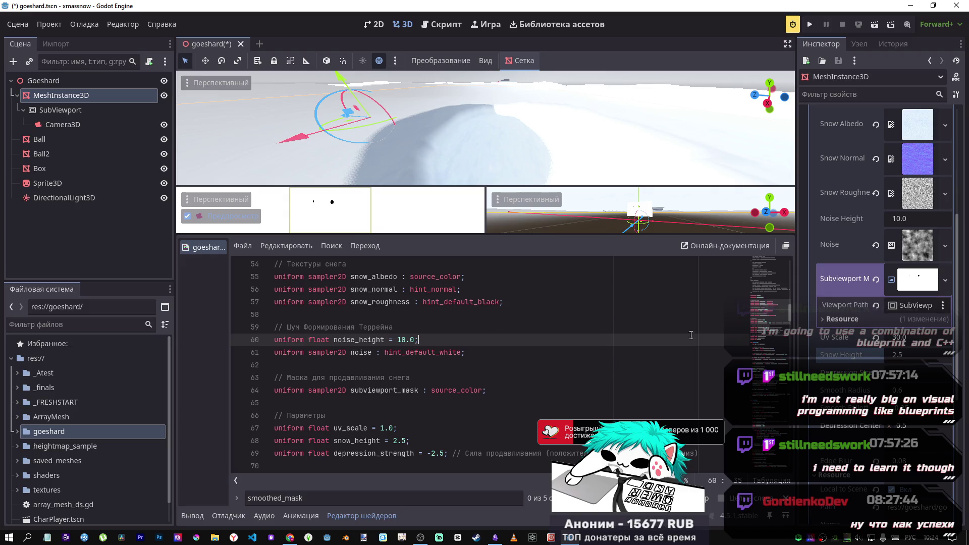
{"action": "scroll", "coordinate": [374, 360], "scroll_direction": "up", "scroll_amount": 3}
{"action": "scroll", "coordinate": [374, 360], "scroll_direction": "down", "scroll_amount": 6}
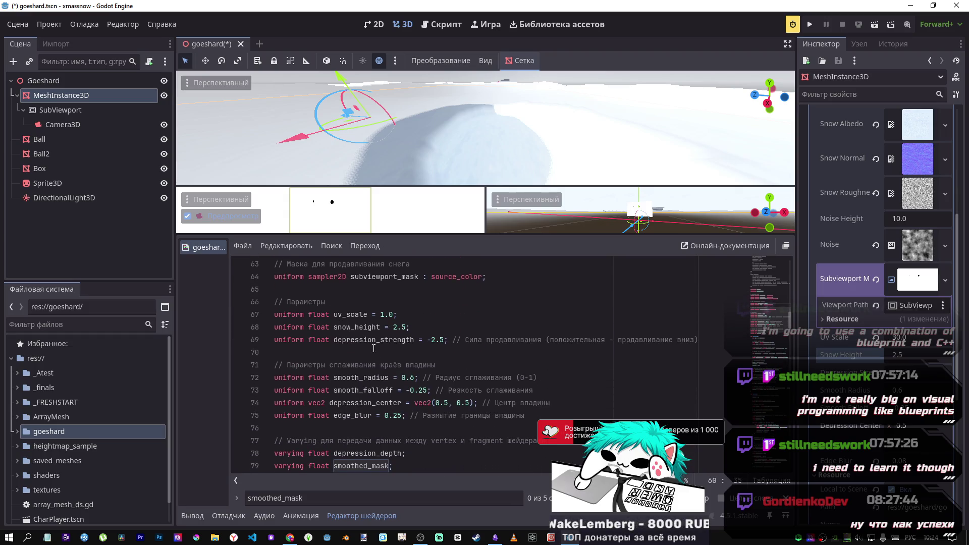
{"action": "double_click", "coordinate": [357, 327]}
{"action": "key", "text": "ctrl+c"}
{"action": "key", "text": "alt+Tab"}
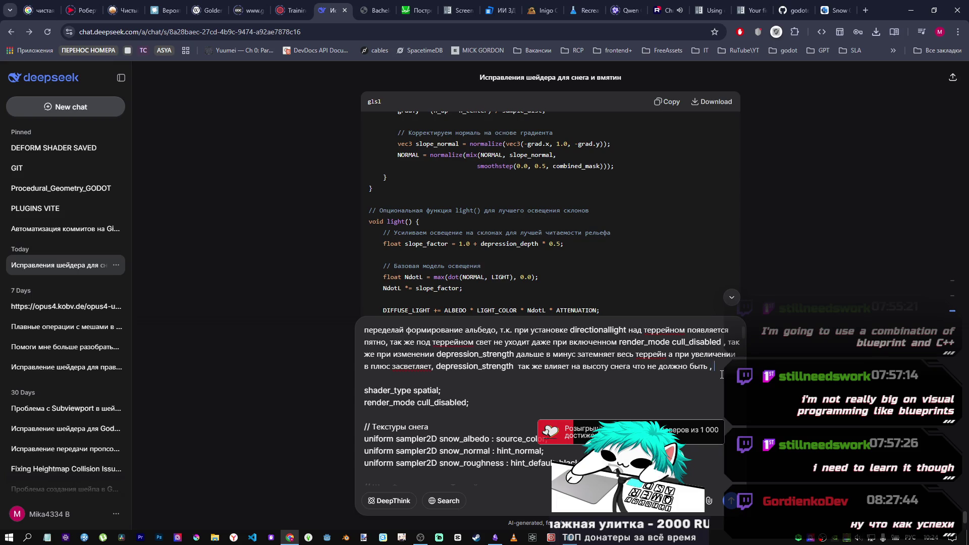
Step: Paste snow_height into the prompt, noting it affects nothing but should control snow height
{"action": "key", "text": "shift+Return"}
{"action": "key", "text": "ctrl+v"}
{"action": "type", "text": "вооб"}
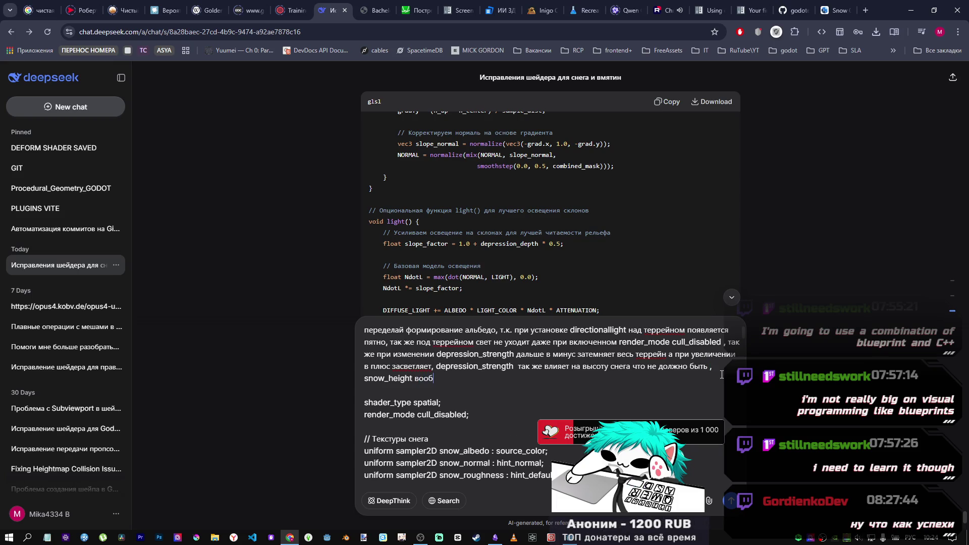
{"action": "type", "text": "ще ни на что не влияет а "}
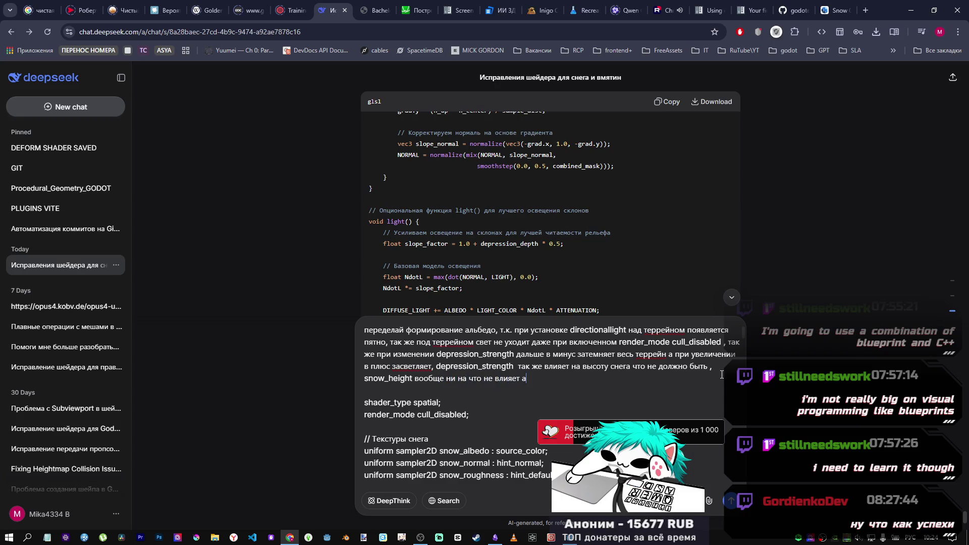
{"action": "type", "text": "как раз"}
{"action": "type", "text": " должно влиять на высоту снега"}
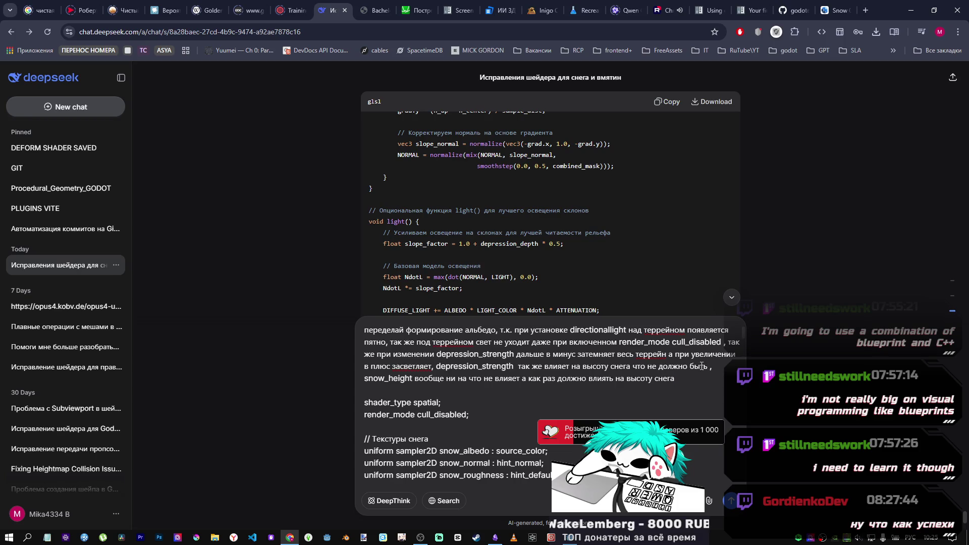
Step: Add that depression_strength wrongly changes snow height and depression depth together, fix the wording, and send
{"action": "left_click", "coordinate": [633, 367]}
{"action": "type", "text": "и высоту вмятины одновременно"}
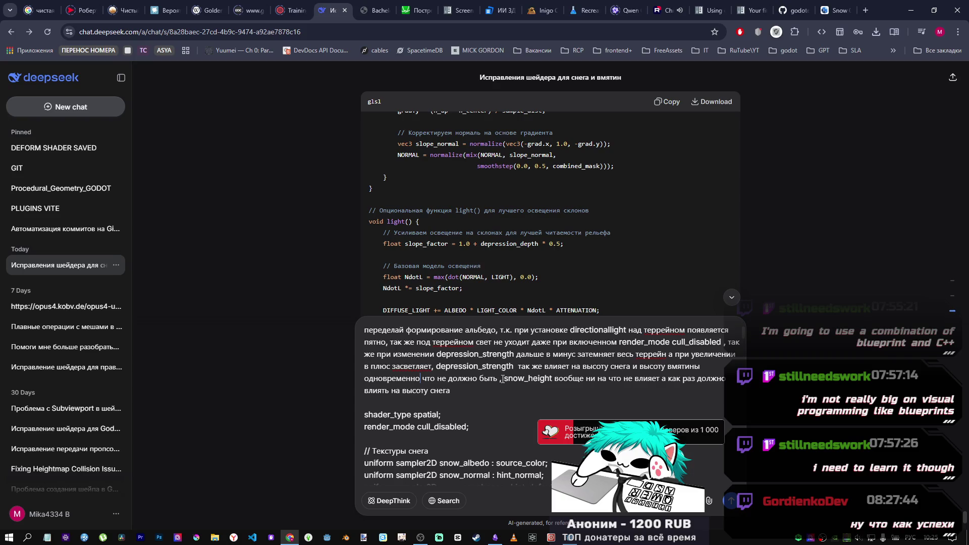
{"action": "type", "text": " что не должно быть толь"}
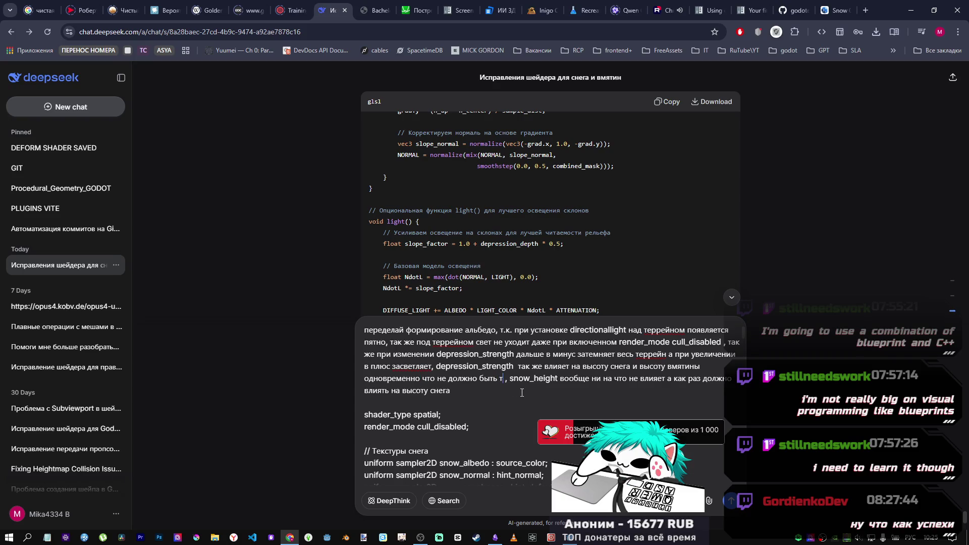
{"action": "type", "text": "ко влияние на"}
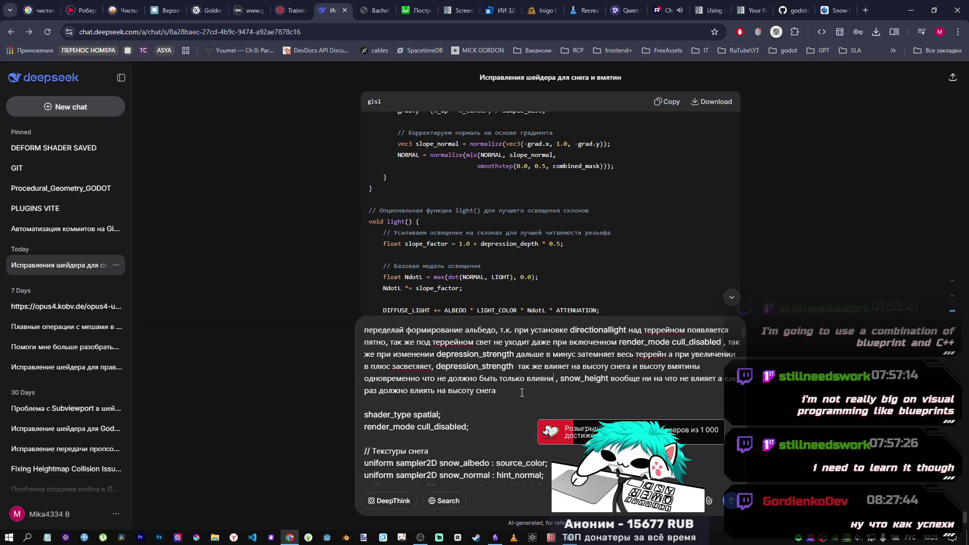
{"action": "type", "text": " вы"}
{"action": "key", "text": "BackSpace"}
{"action": "key", "text": "BackSpace"}
{"action": "type", "text": "глубину вмятины"}
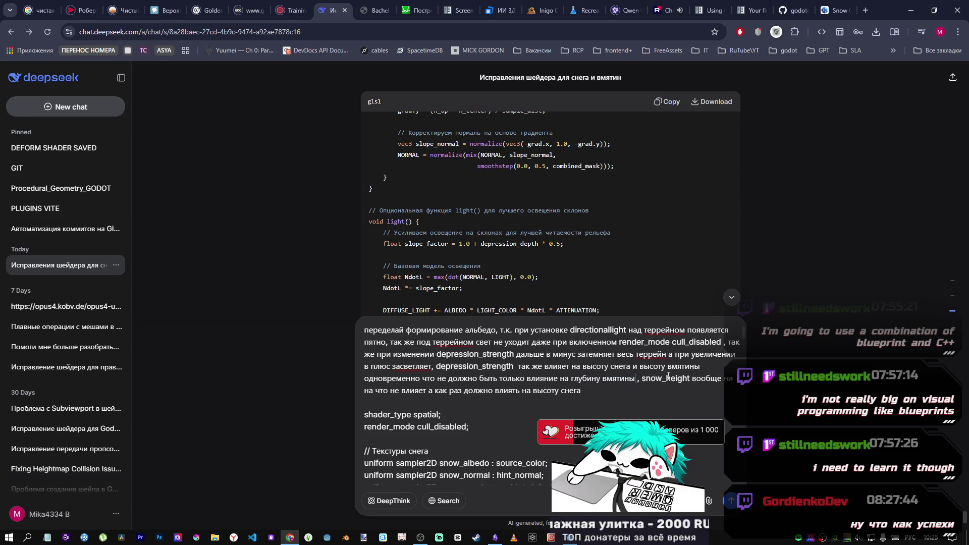
{"action": "left_click_drag", "start_coordinate": [664, 367], "coordinate": [641, 366]}
{"action": "type", "text": "глубину"}
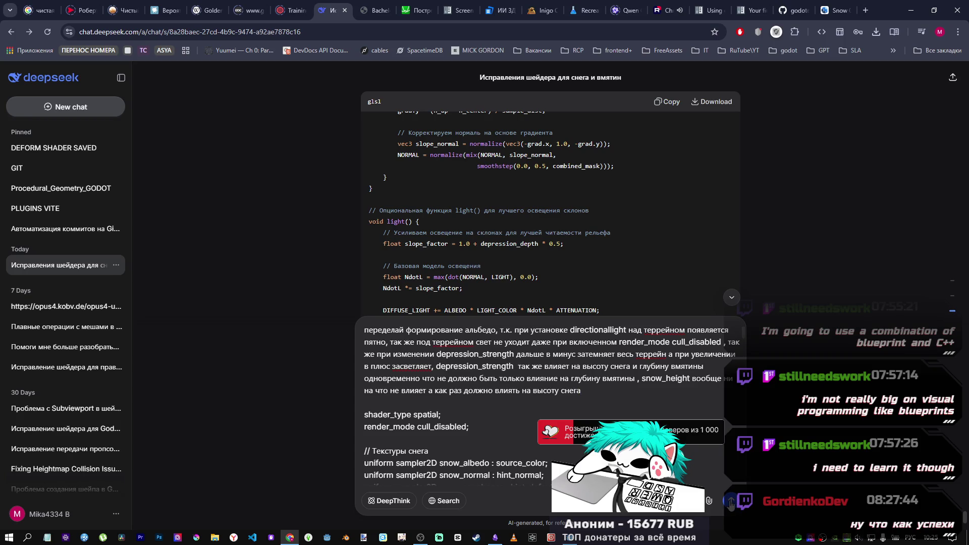
{"action": "left_click", "coordinate": [731, 502]}
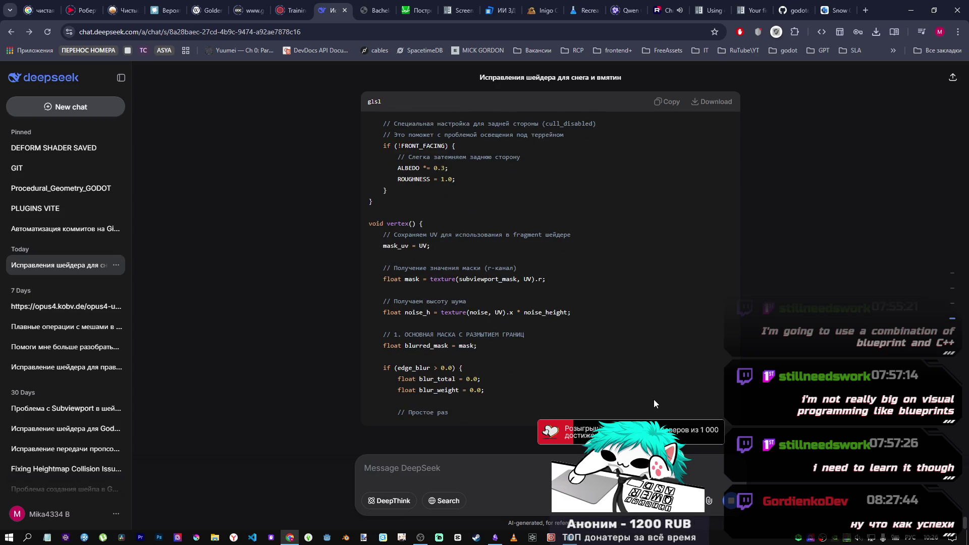
Step: Copy DeepSeek's corrected GLSL shader code from its reply and return to Godot
{"action": "scroll", "coordinate": [642, 386], "scroll_direction": "up", "scroll_amount": 1}
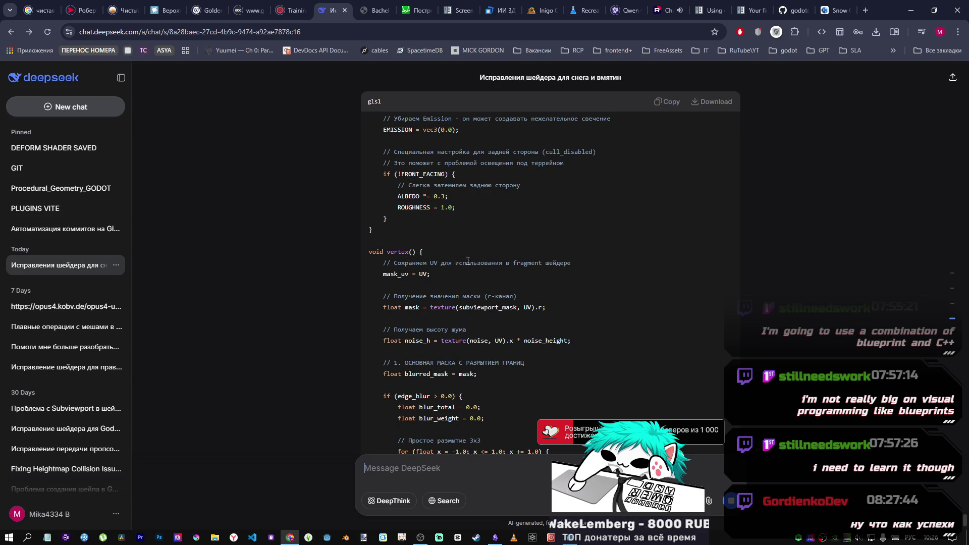
{"action": "scroll", "coordinate": [467, 266], "scroll_direction": "down", "scroll_amount": 1}
{"action": "scroll", "coordinate": [467, 266], "scroll_direction": "down", "scroll_amount": 5}
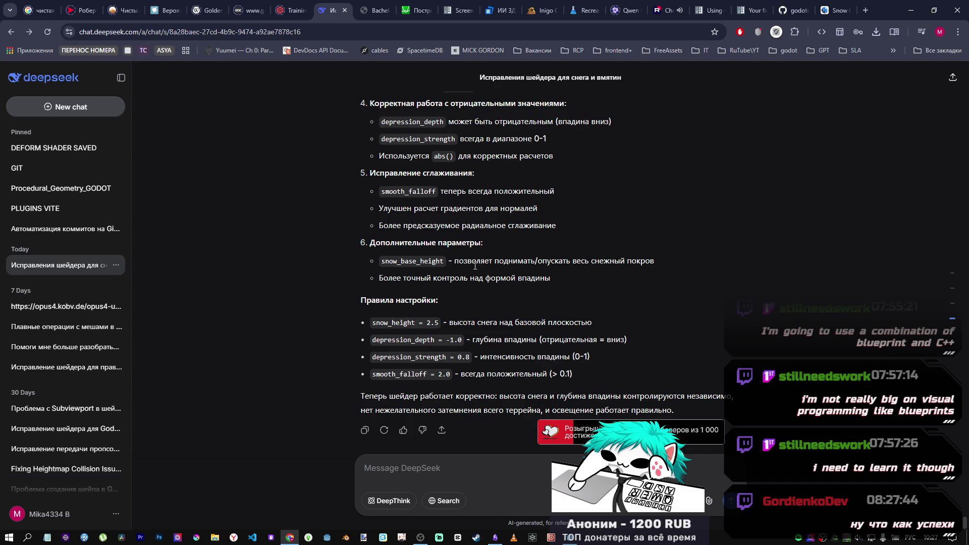
{"action": "scroll", "coordinate": [654, 196], "scroll_direction": "up", "scroll_amount": 15}
{"action": "left_click", "coordinate": [661, 103]}
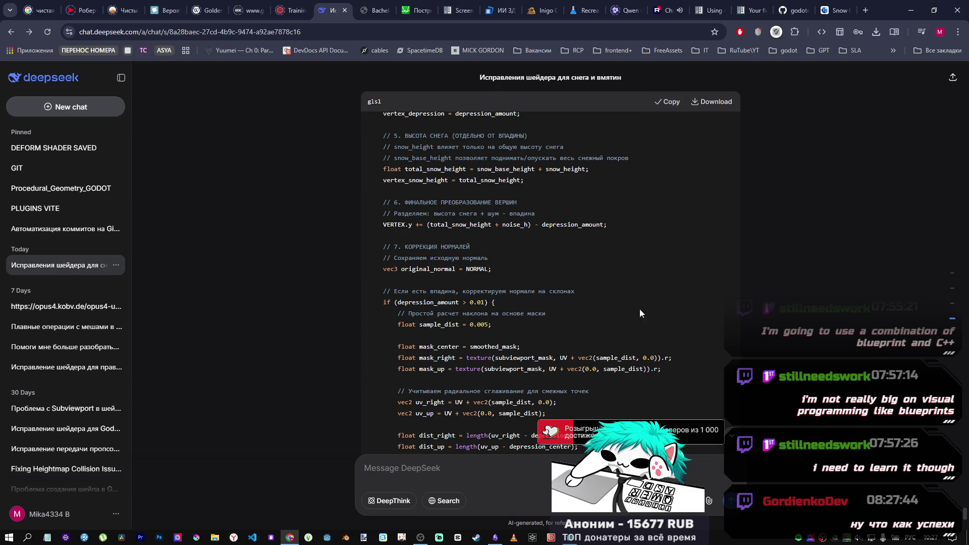
{"action": "key", "text": "alt+Tab"}
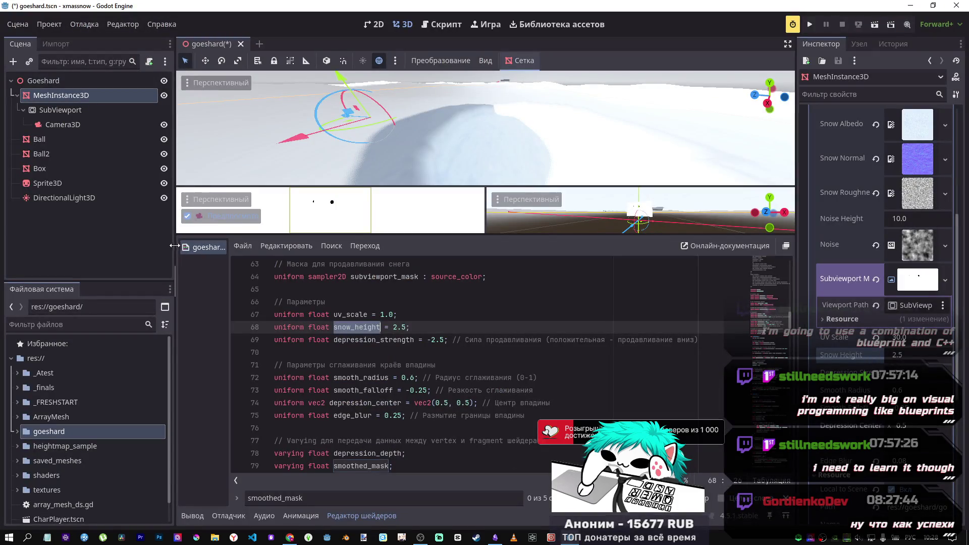
Step: Save the scene, close the open shader, and expand the goeshard folder
{"action": "key", "text": "ctrl+s"}
{"action": "middle_click", "coordinate": [191, 248]}
{"action": "double_click", "coordinate": [69, 437]}
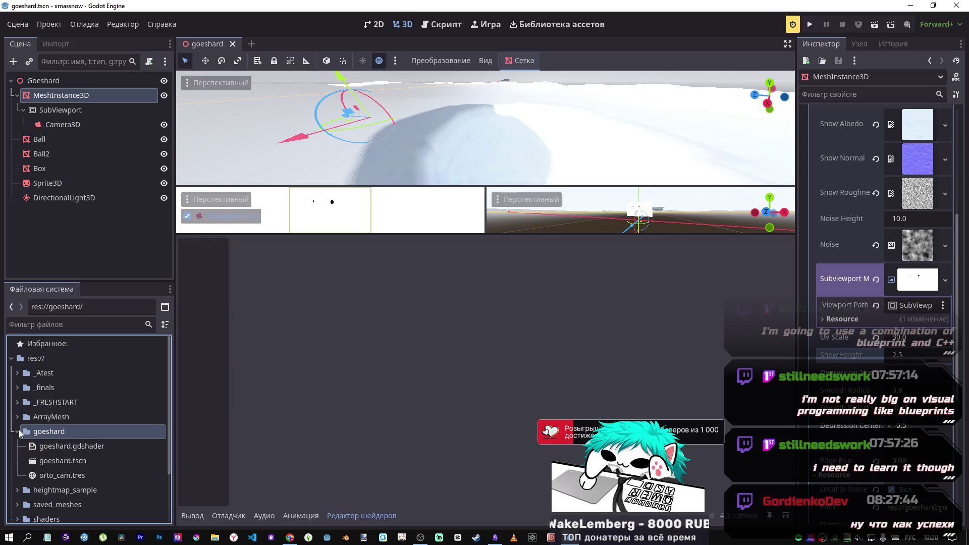
Step: Create a goeshard_ai.gd script in the goeshard folder, then request its deletion
{"action": "right_click", "coordinate": [64, 431]}
{"action": "mouse_move", "coordinate": [164, 320]}
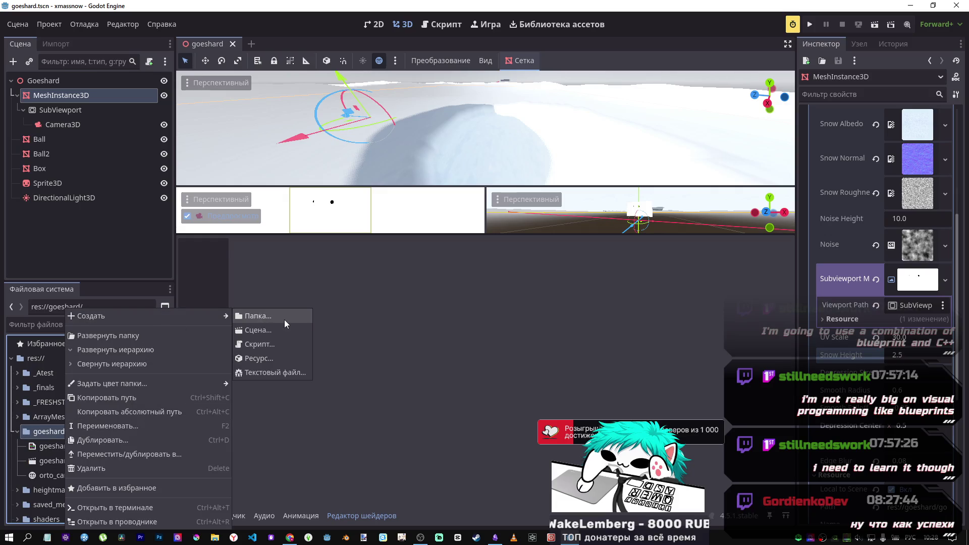
{"action": "left_click", "coordinate": [268, 346]}
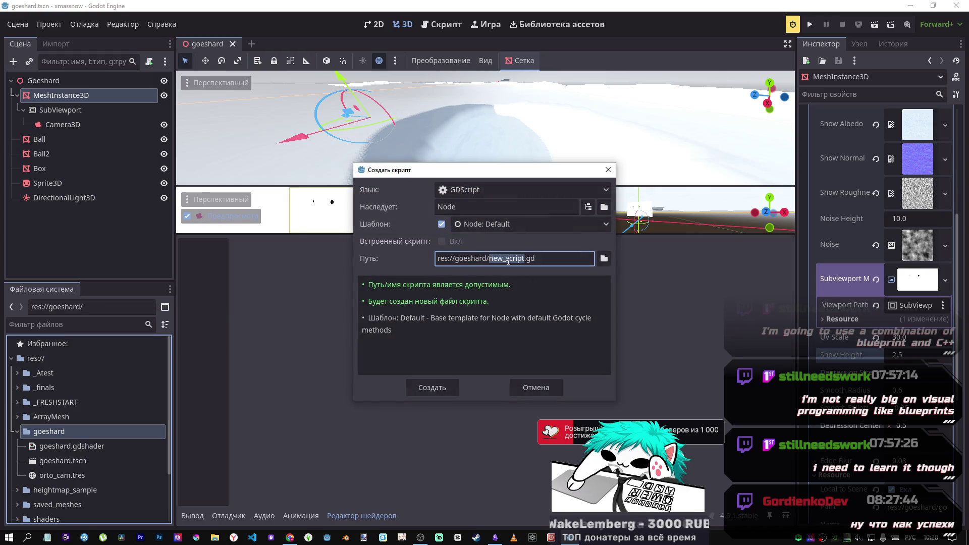
{"action": "type", "text": "n"}
{"action": "type", "text": "ы"}
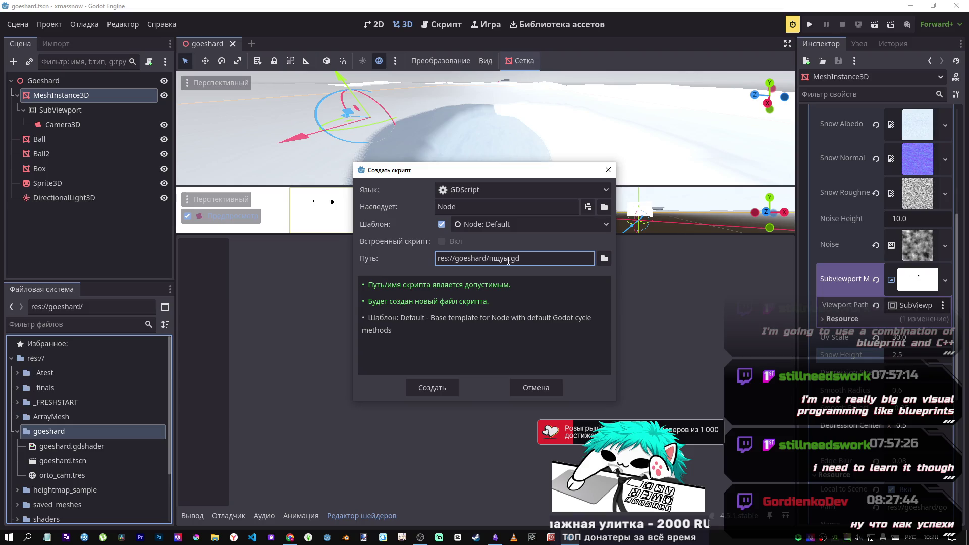
{"action": "key", "text": "alt+shift"}
{"action": "key", "text": "BackSpace"}
{"action": "type", "text": "goeshardai"}
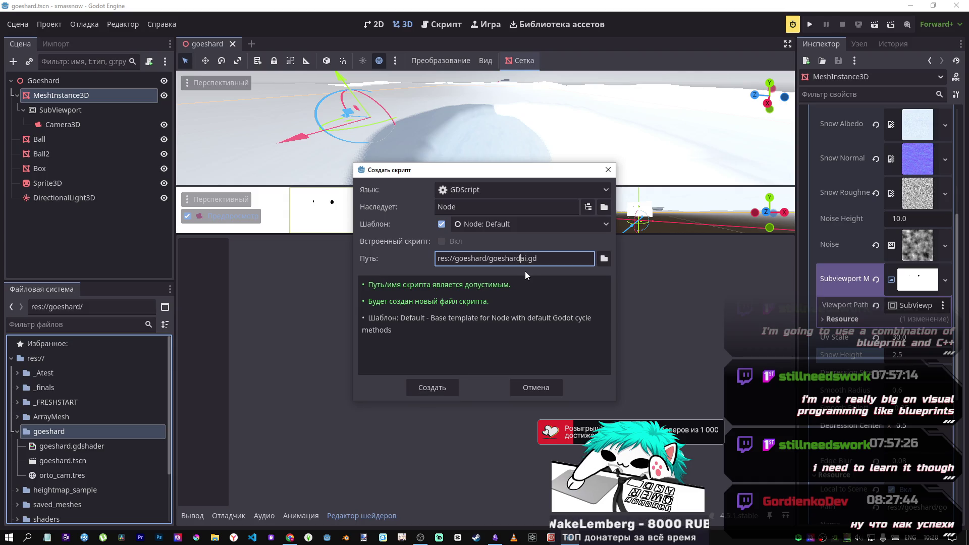
{"action": "left_click", "coordinate": [434, 386]}
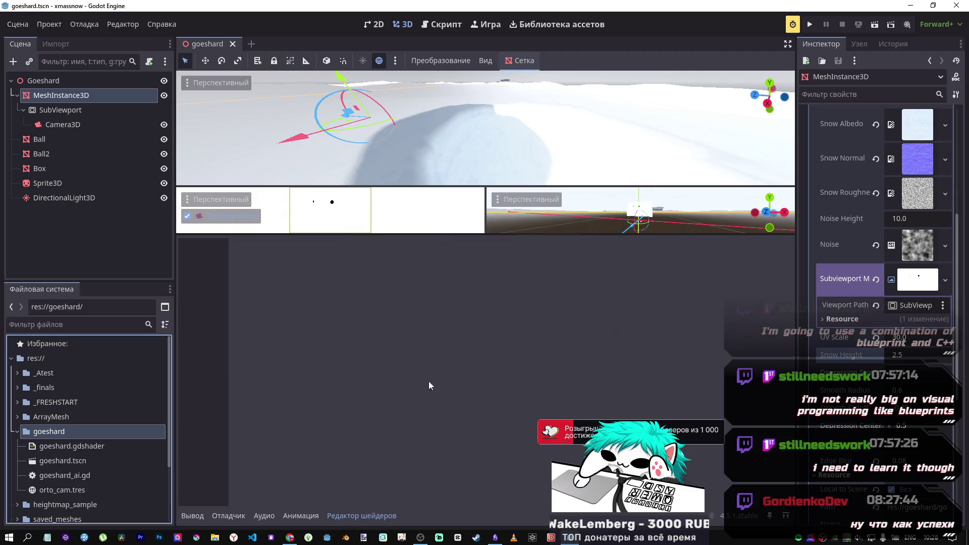
{"action": "left_click", "coordinate": [92, 477]}
{"action": "key", "text": "Delete"}
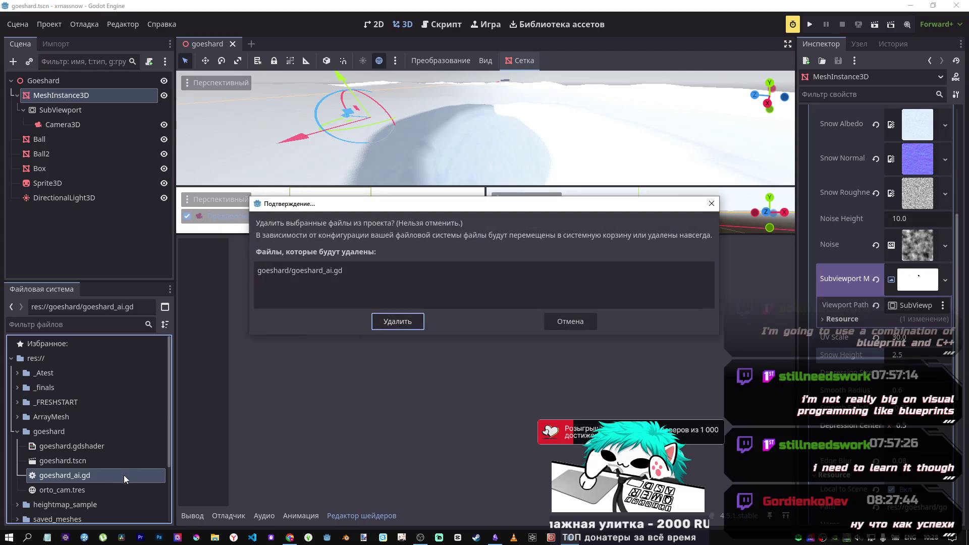
Step: Delete goeshard_ai.gd and create a goeshard_ai.gdshader Shader resource in goeshard
{"action": "left_click", "coordinate": [404, 321]}
{"action": "right_click", "coordinate": [69, 433]}
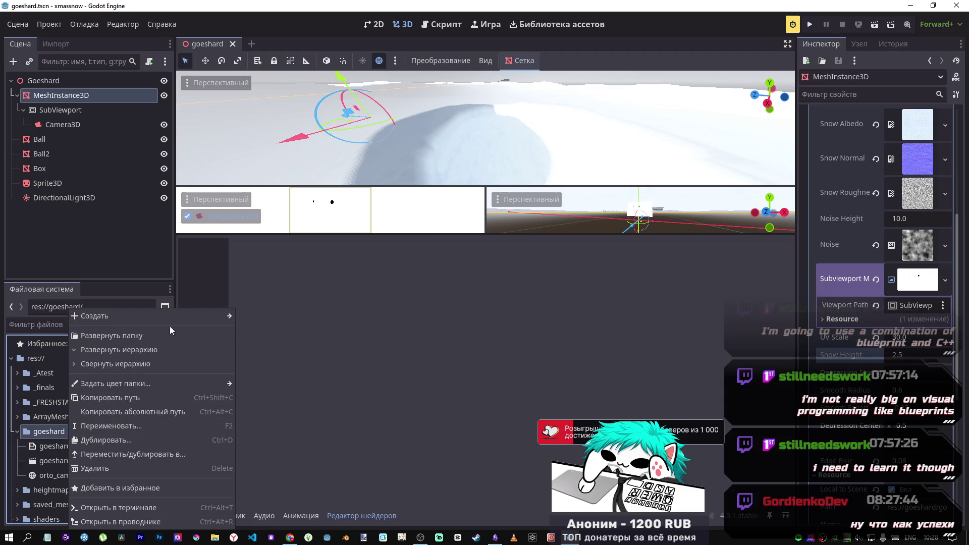
{"action": "mouse_move", "coordinate": [217, 316]}
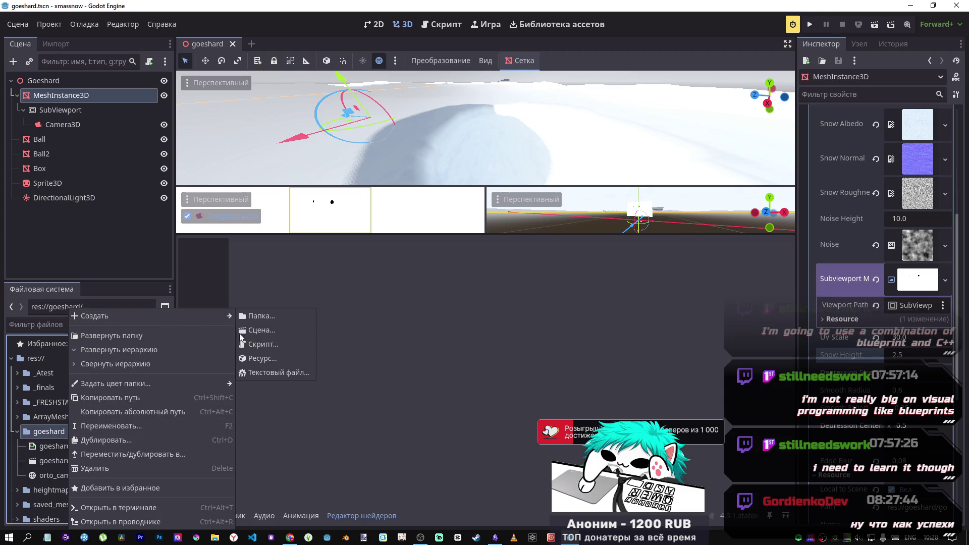
{"action": "left_click", "coordinate": [273, 358]}
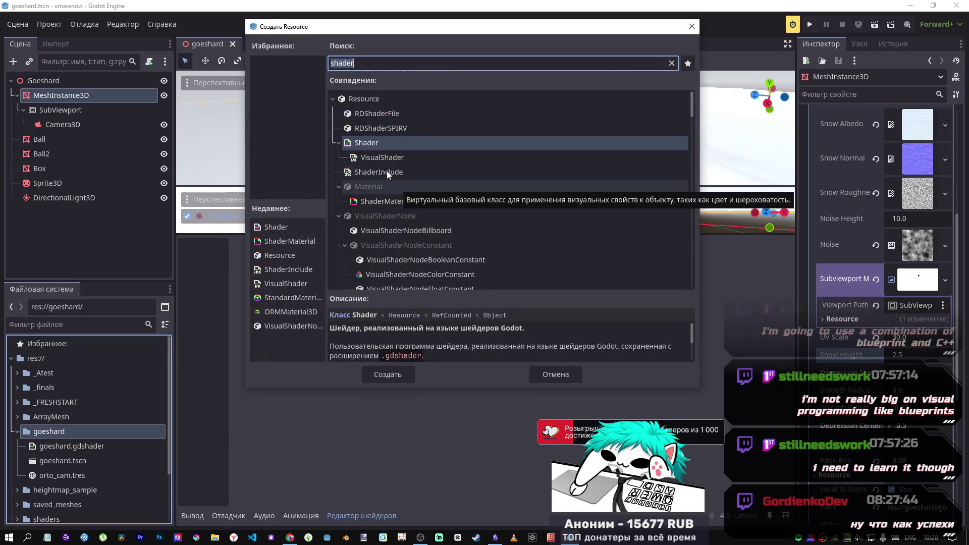
{"action": "left_click", "coordinate": [387, 374]}
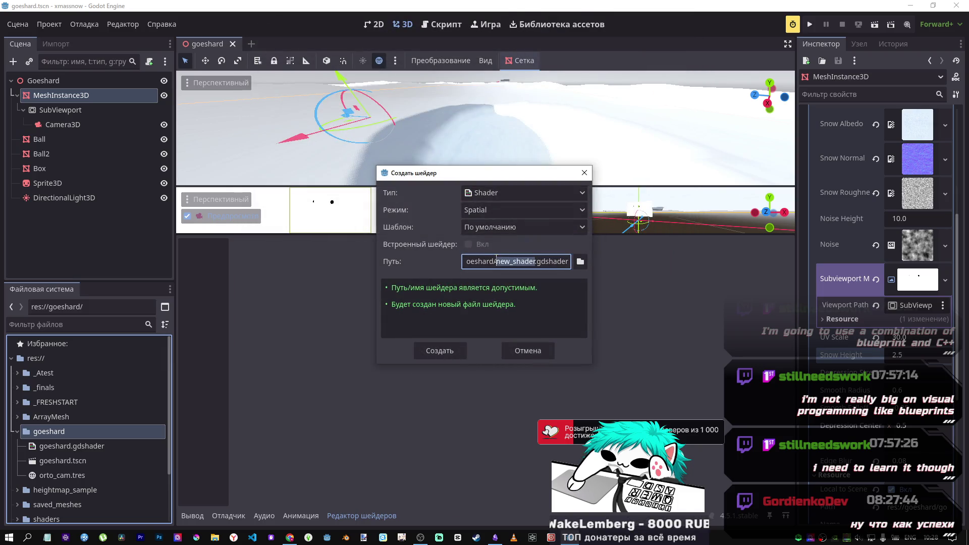
{"action": "key", "text": "BackSpace"}
{"action": "type", "text": "rd_ai"}
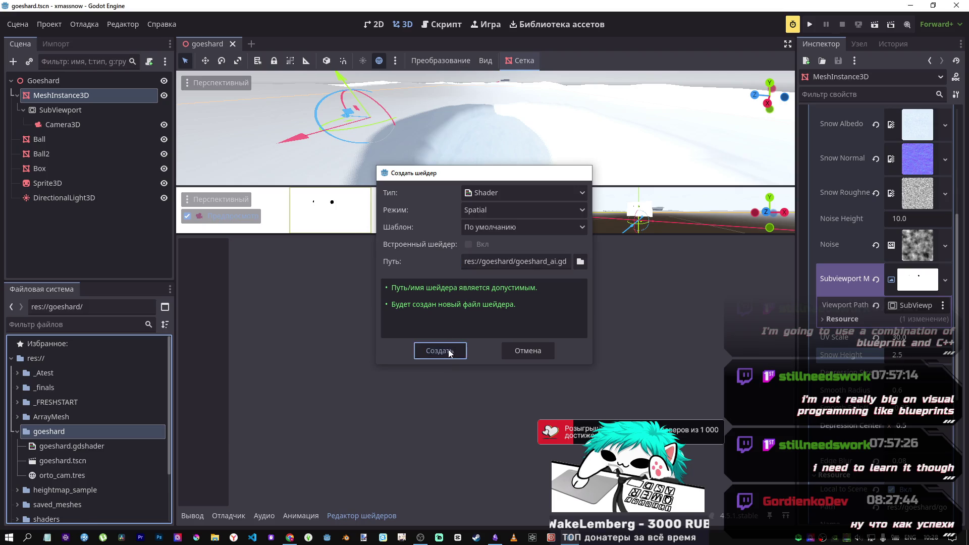
{"action": "left_click", "coordinate": [437, 350]}
Step: Replace goeshard_ai.gdshader's template code with the pasted DeepSeek shader
{"action": "double_click", "coordinate": [100, 476]}
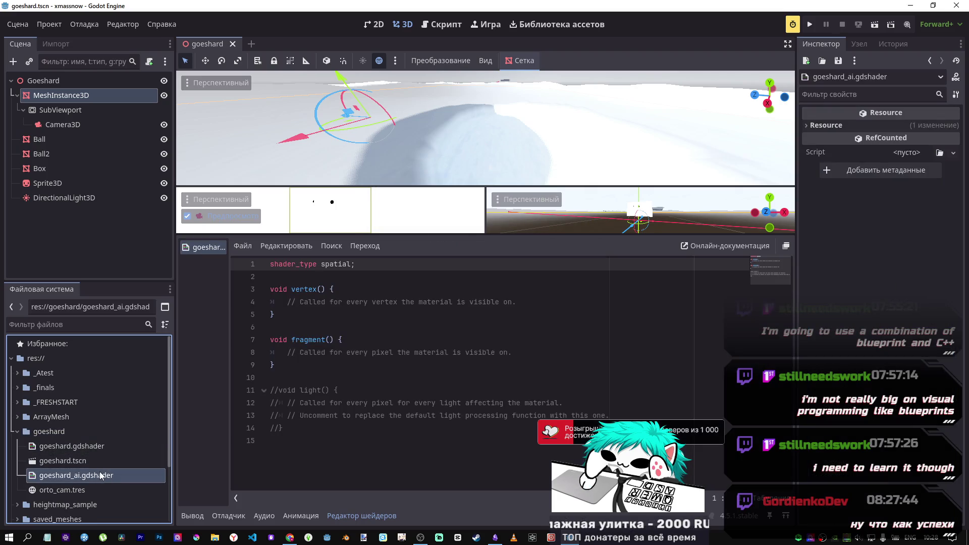
{"action": "left_click", "coordinate": [321, 390]}
{"action": "key", "text": "ctrl+a"}
{"action": "key", "text": "ctrl+v"}
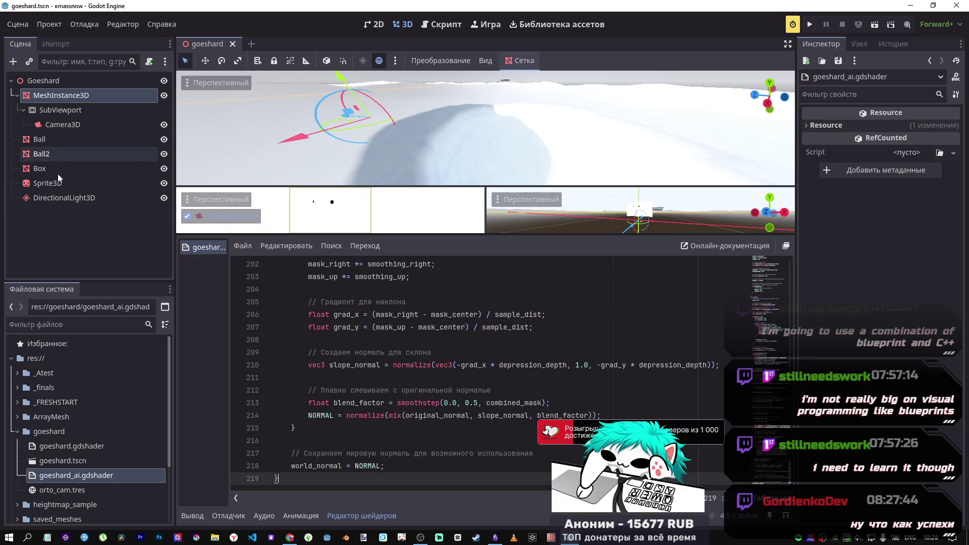
{"action": "left_click", "coordinate": [66, 140]}
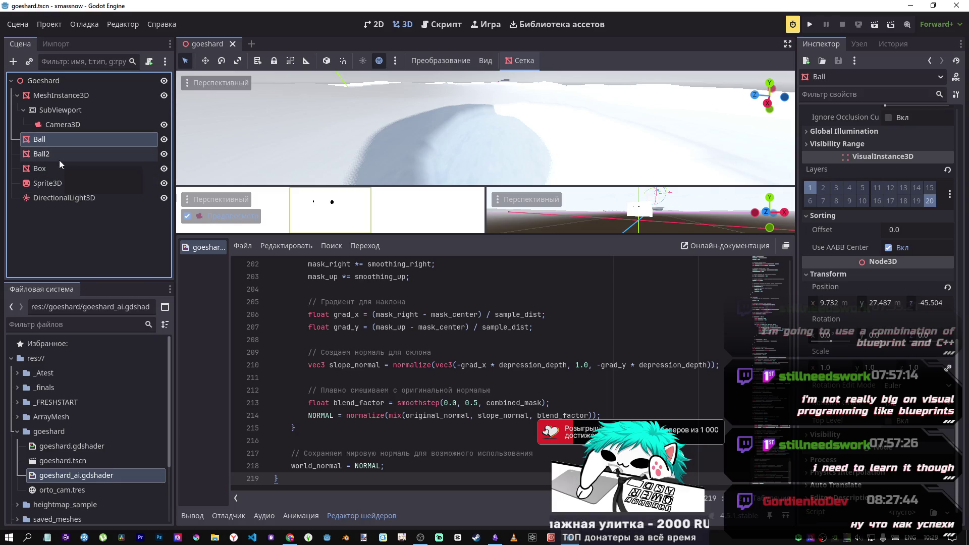
Step: On the MeshInstance3D snow terrain material, try assigning goeshard_ai.gdshader as the Next Pass
{"action": "left_click", "coordinate": [65, 101]}
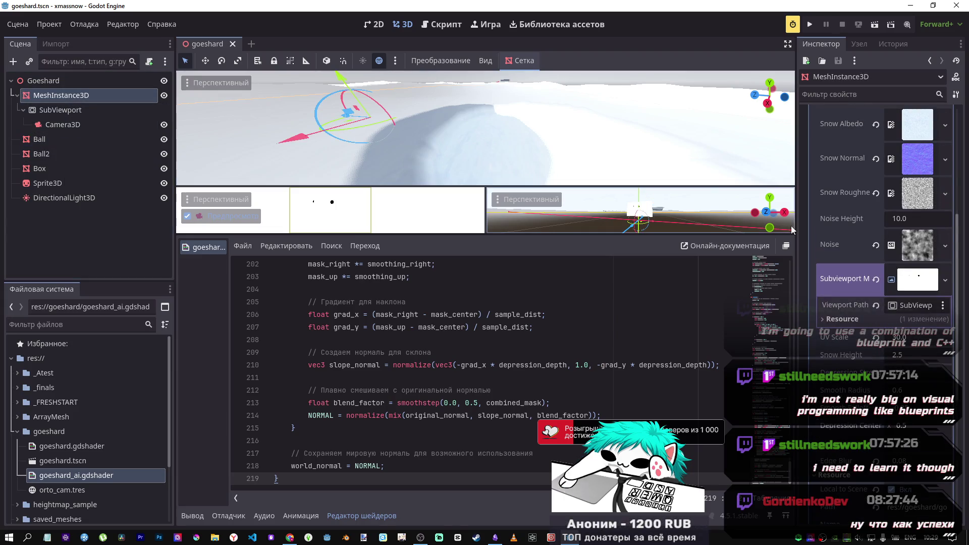
{"action": "scroll", "coordinate": [822, 262], "scroll_direction": "up", "scroll_amount": 3}
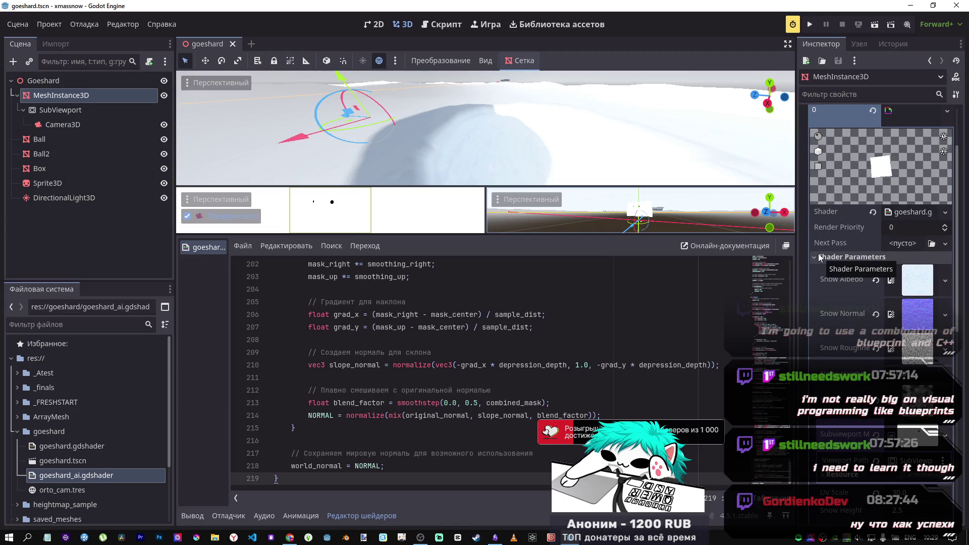
{"action": "scroll", "coordinate": [891, 280], "scroll_direction": "down", "scroll_amount": 1}
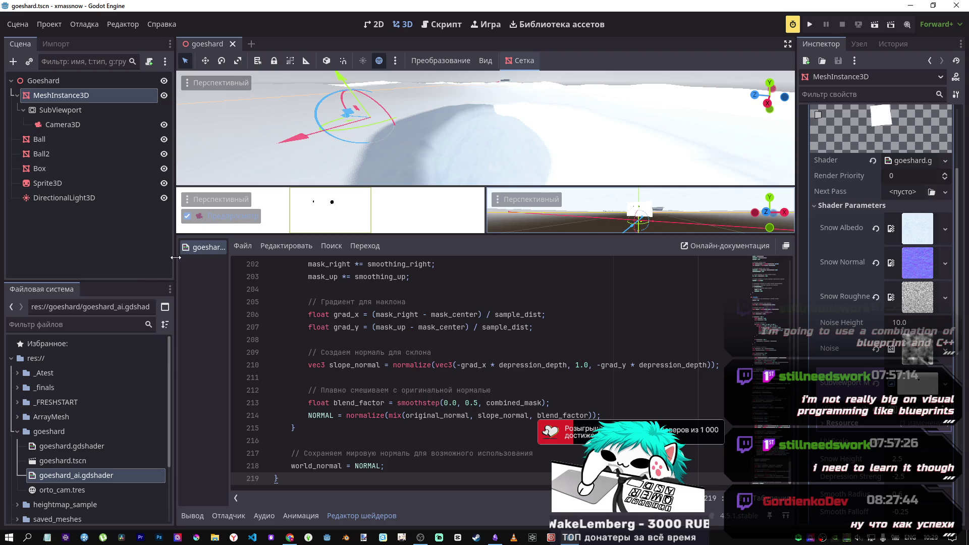
{"action": "left_click_drag", "start_coordinate": [194, 251], "coordinate": [879, 220]}
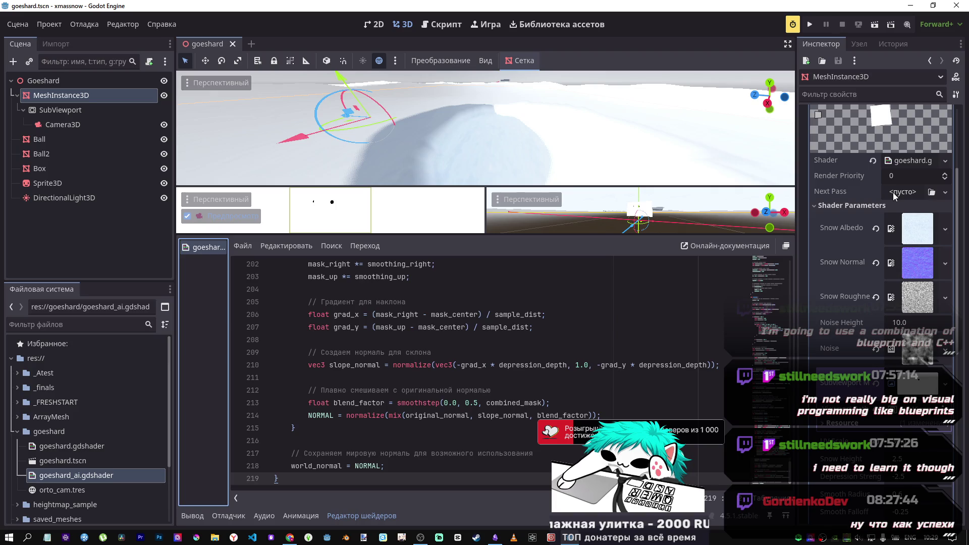
{"action": "left_click_drag", "start_coordinate": [893, 193], "coordinate": [893, 193]}
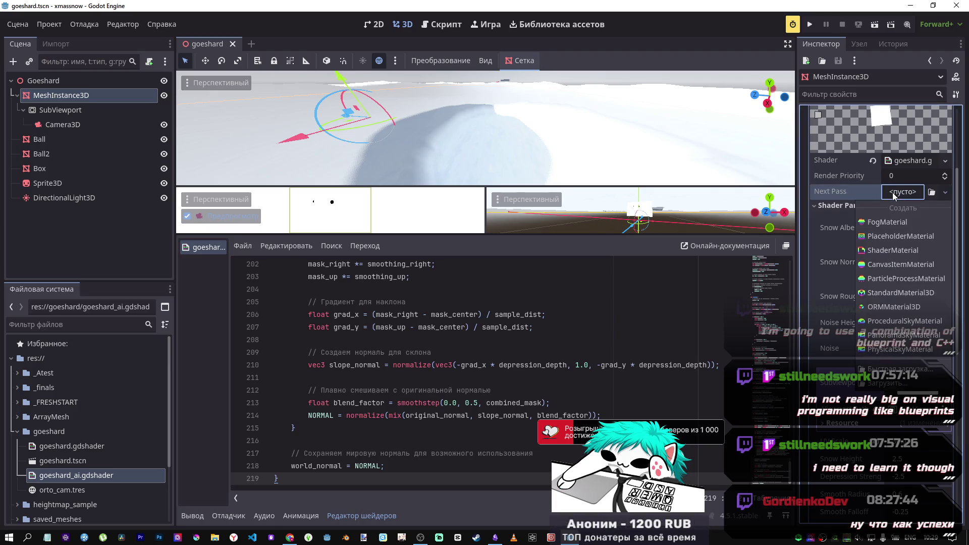
{"action": "key", "text": "Escape"}
{"action": "mouse_move", "coordinate": [150, 474]}
{"action": "left_mouse_down"}
{"action": "mouse_move", "coordinate": [860, 197]}
{"action": "mouse_move", "coordinate": [897, 195]}
{"action": "left_mouse_up"}
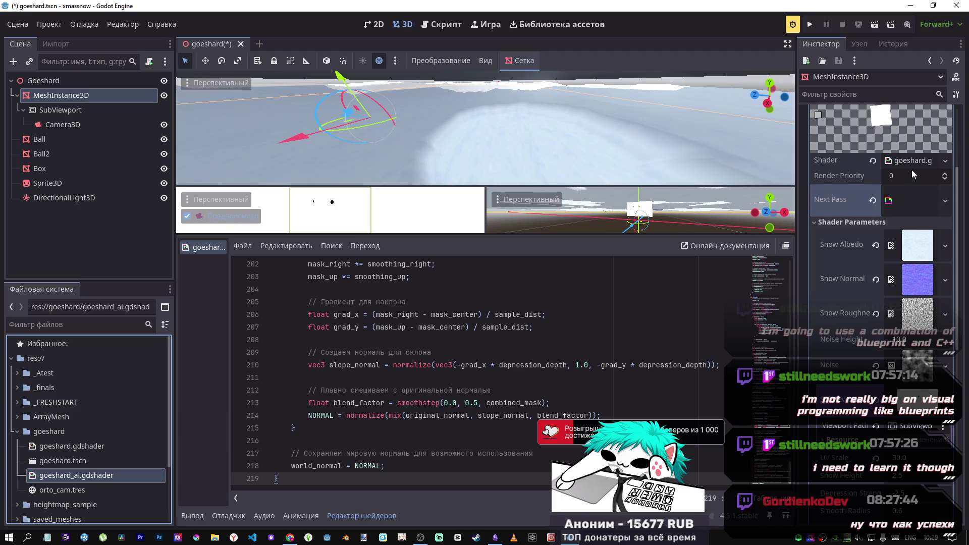
Step: Try Render Priority -1 on the material, then set it back to 0
{"action": "left_click", "coordinate": [944, 180]}
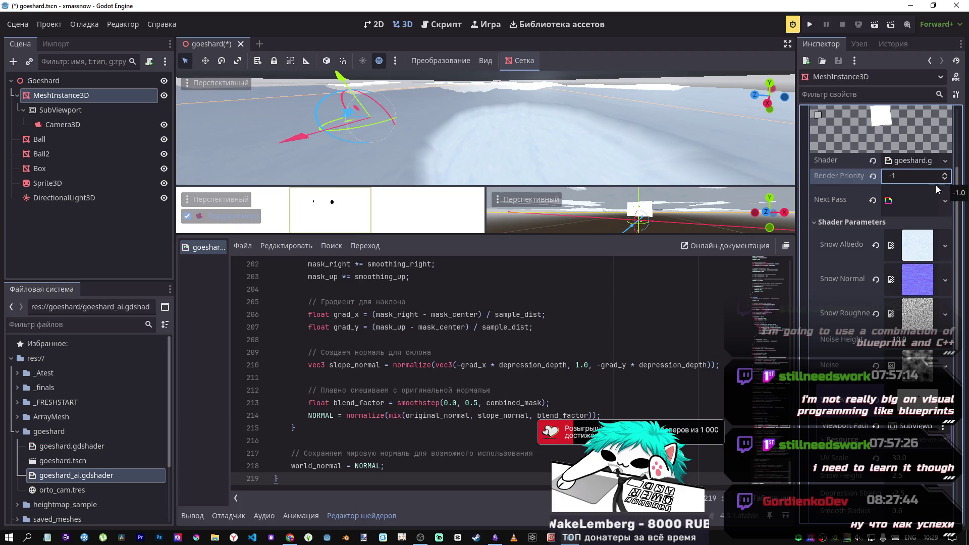
{"action": "mouse_move", "coordinate": [485, 131]}
{"action": "left_mouse_down"}
{"action": "mouse_move", "coordinate": [522, 107]}
{"action": "mouse_move", "coordinate": [535, 121]}
{"action": "mouse_move", "coordinate": [548, 111]}
{"action": "mouse_move", "coordinate": [551, 124]}
{"action": "mouse_move", "coordinate": [535, 116]}
{"action": "mouse_move", "coordinate": [487, 129]}
{"action": "mouse_move", "coordinate": [494, 273]}
{"action": "left_mouse_up"}
{"action": "scroll", "coordinate": [611, 270], "scroll_direction": "up", "scroll_amount": 5}
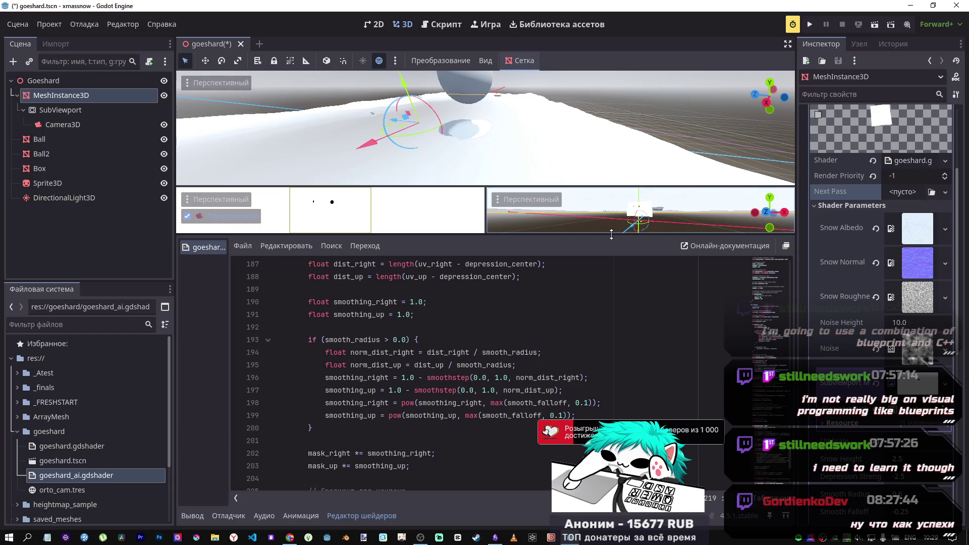
{"action": "left_click", "coordinate": [873, 175]}
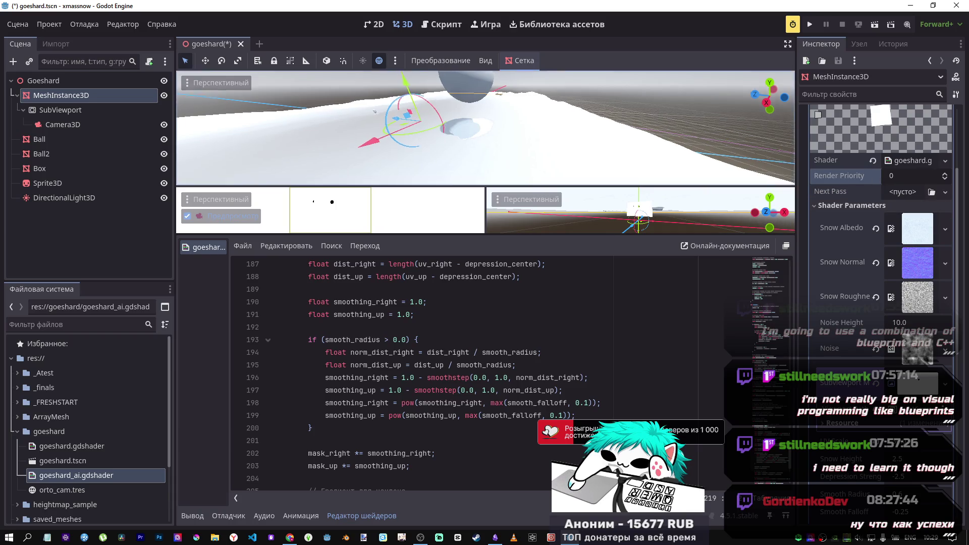
{"action": "left_click", "coordinate": [460, 464]}
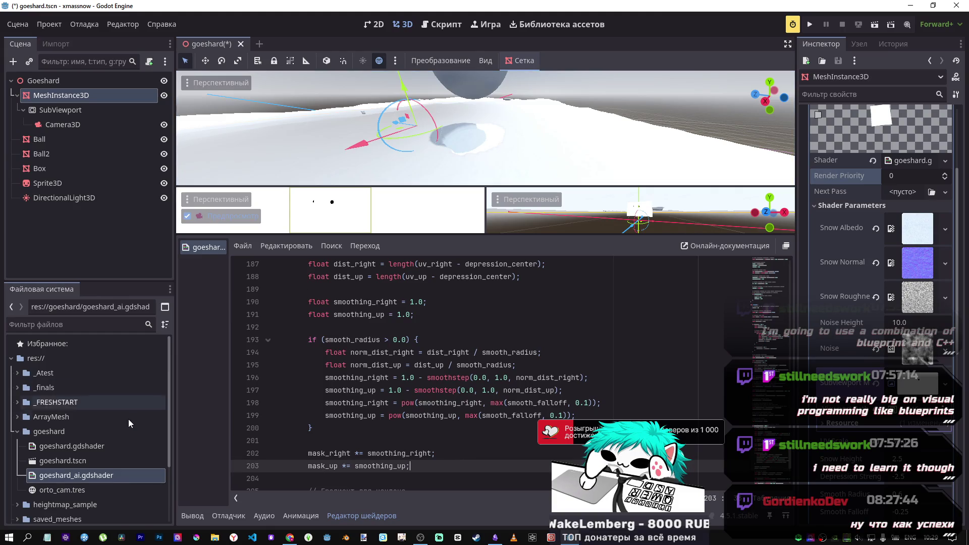
{"action": "mouse_move", "coordinate": [106, 478]}
{"action": "left_mouse_down"}
{"action": "mouse_move", "coordinate": [162, 182]}
{"action": "mouse_move", "coordinate": [119, 126]}
{"action": "mouse_move", "coordinate": [816, 161]}
{"action": "left_mouse_up"}
Step: Assign goeshard_ai.gdshader as the snow terrain material's shader
{"action": "left_click_drag", "start_coordinate": [896, 164], "coordinate": [896, 163]}
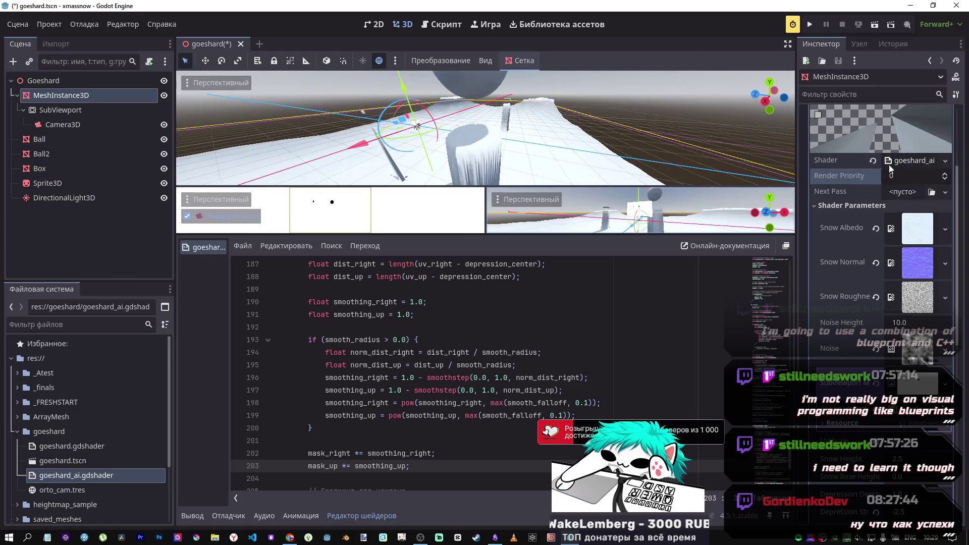
{"action": "mouse_move", "coordinate": [502, 97]}
{"action": "left_mouse_down"}
{"action": "mouse_move", "coordinate": [285, 177]}
{"action": "mouse_move", "coordinate": [432, 160]}
{"action": "mouse_move", "coordinate": [572, 109]}
{"action": "mouse_move", "coordinate": [580, 153]}
{"action": "left_mouse_up"}
{"action": "scroll", "coordinate": [840, 397], "scroll_direction": "down", "scroll_amount": 3}
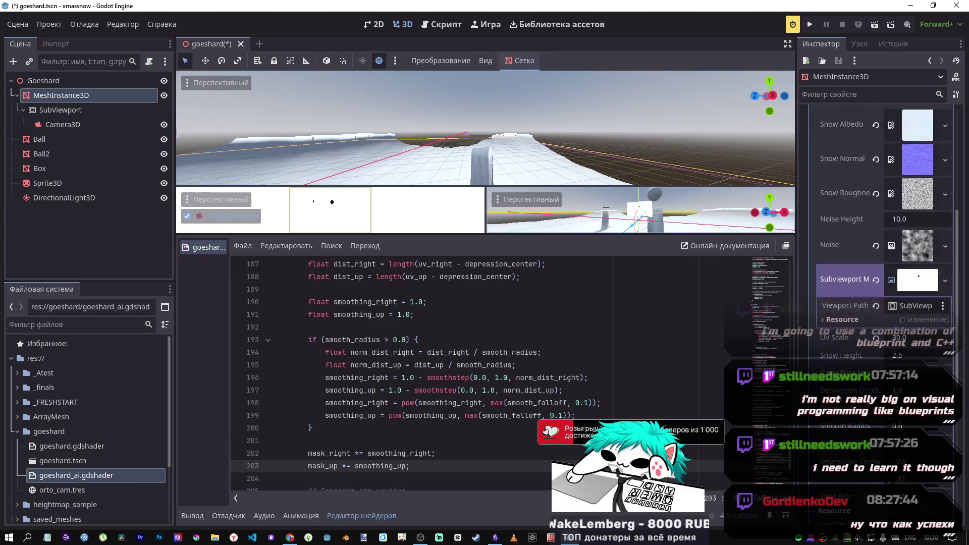
Step: Try Depression Strength 1.8, settle on 0.12, and reset Smooth Falloff to 2.0
{"action": "left_click", "coordinate": [875, 358]}
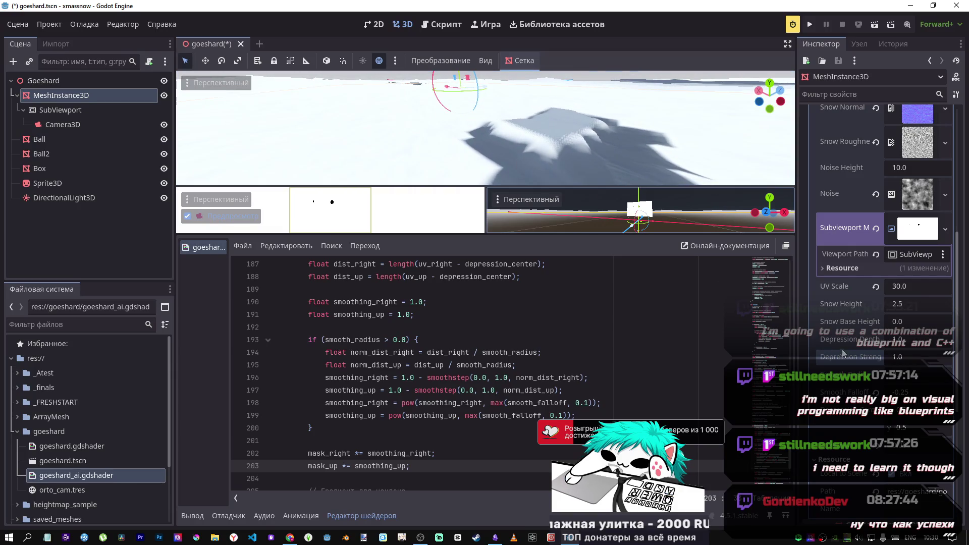
{"action": "mouse_move", "coordinate": [901, 366]}
{"action": "left_mouse_down"}
{"action": "mouse_move", "coordinate": [931, 366]}
{"action": "mouse_move", "coordinate": [933, 357]}
{"action": "mouse_move", "coordinate": [879, 339]}
{"action": "mouse_move", "coordinate": [896, 339]}
{"action": "mouse_move", "coordinate": [880, 345]}
{"action": "left_mouse_up"}
{"action": "left_click", "coordinate": [876, 356]}
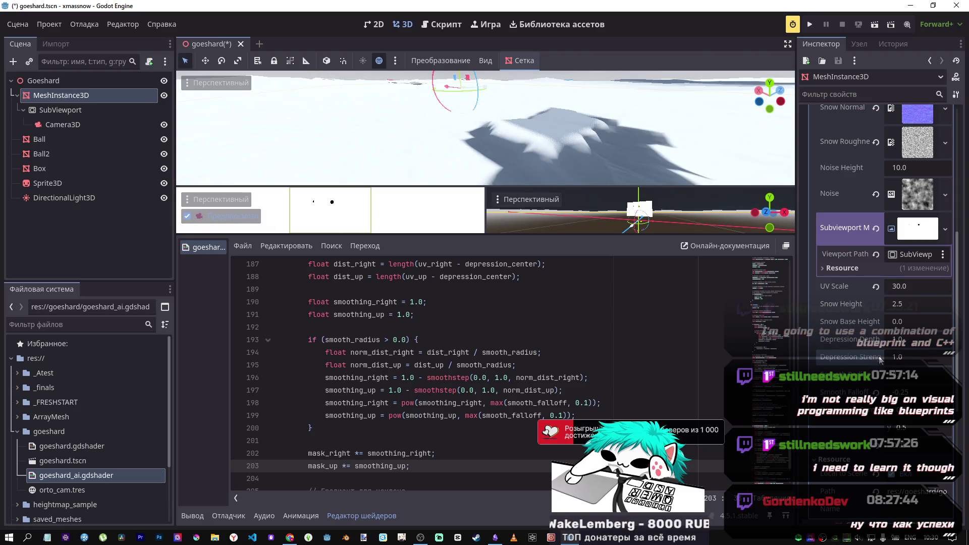
{"action": "mouse_move", "coordinate": [881, 359]}
{"action": "left_mouse_down"}
{"action": "mouse_move", "coordinate": [858, 359]}
{"action": "mouse_move", "coordinate": [897, 339]}
{"action": "mouse_move", "coordinate": [876, 339]}
{"action": "mouse_move", "coordinate": [895, 339]}
{"action": "left_mouse_up"}
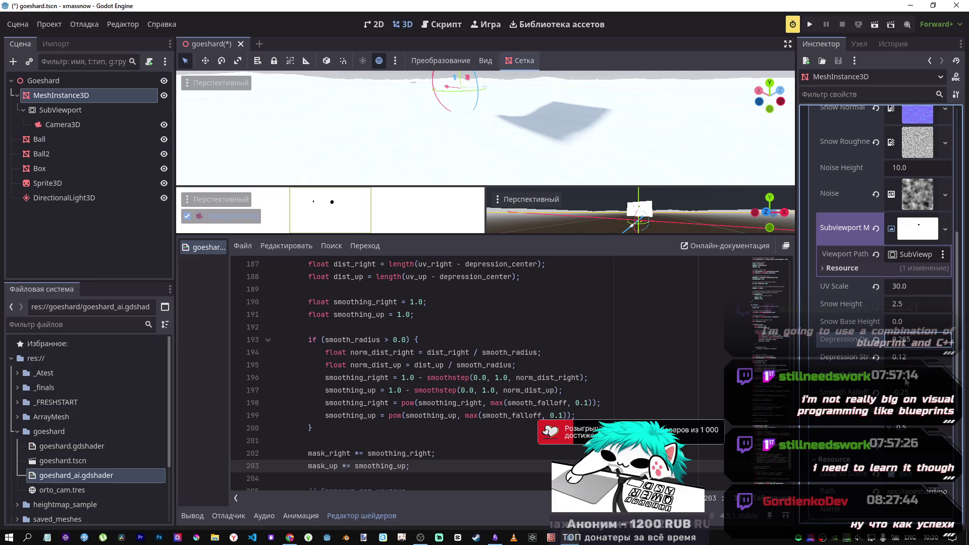
{"action": "left_click", "coordinate": [875, 393]}
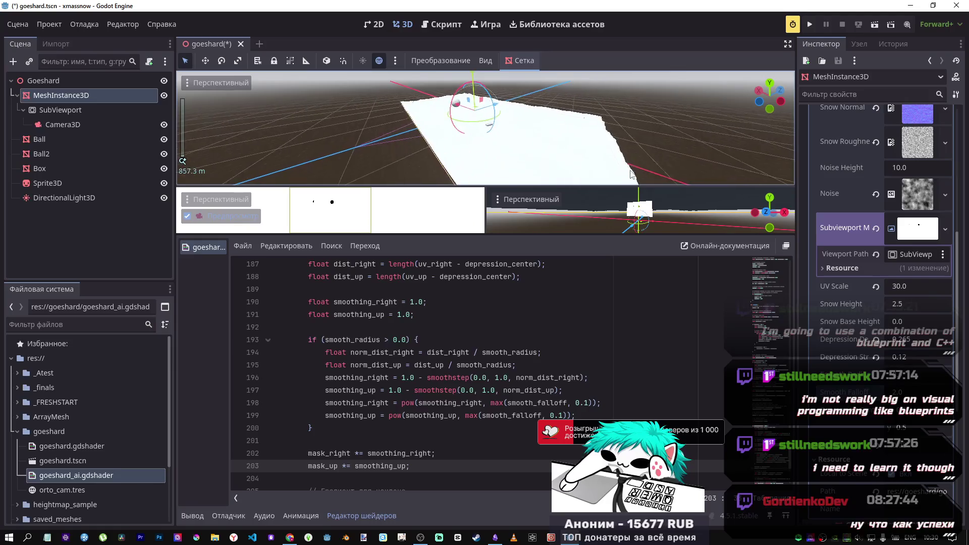
{"action": "scroll", "coordinate": [182, 160], "scroll_direction": "up", "scroll_amount": 2}
{"action": "scroll", "coordinate": [182, 160], "scroll_direction": "down", "scroll_amount": 5}
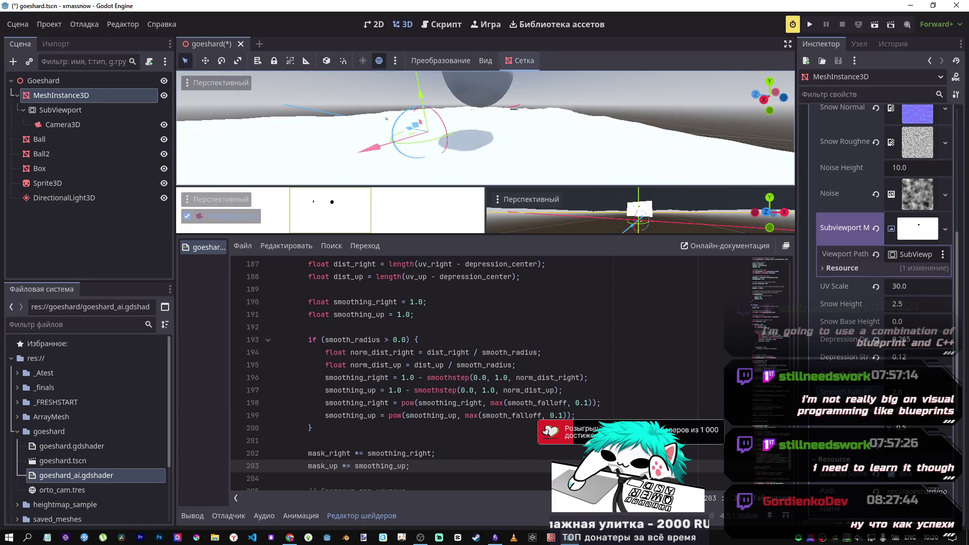
Step: Try Depression Strength about 0.4 and Depression Depth 0.875 and 0, then restore depth to 1.0
{"action": "left_click", "coordinate": [909, 375]}
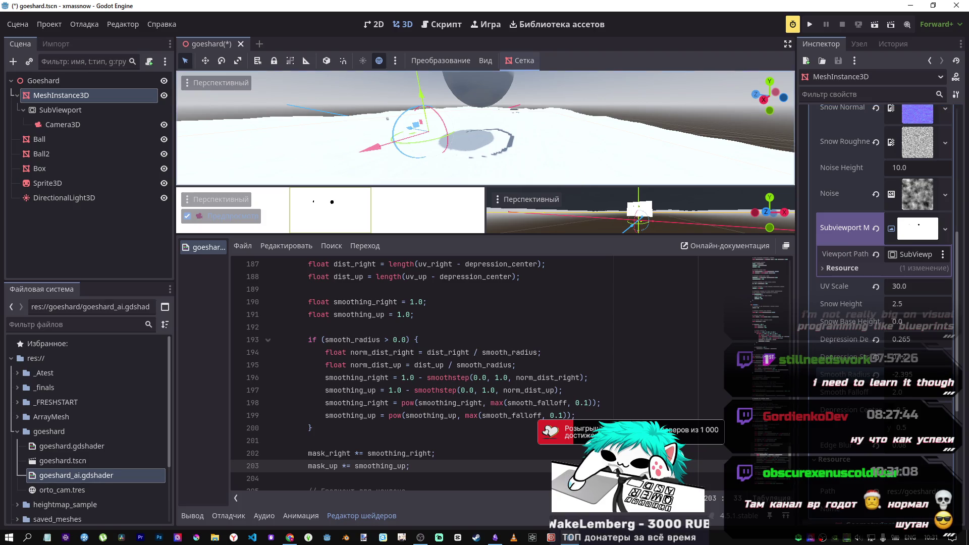
{"action": "scroll", "coordinate": [485, 126], "scroll_direction": "up", "scroll_amount": 5}
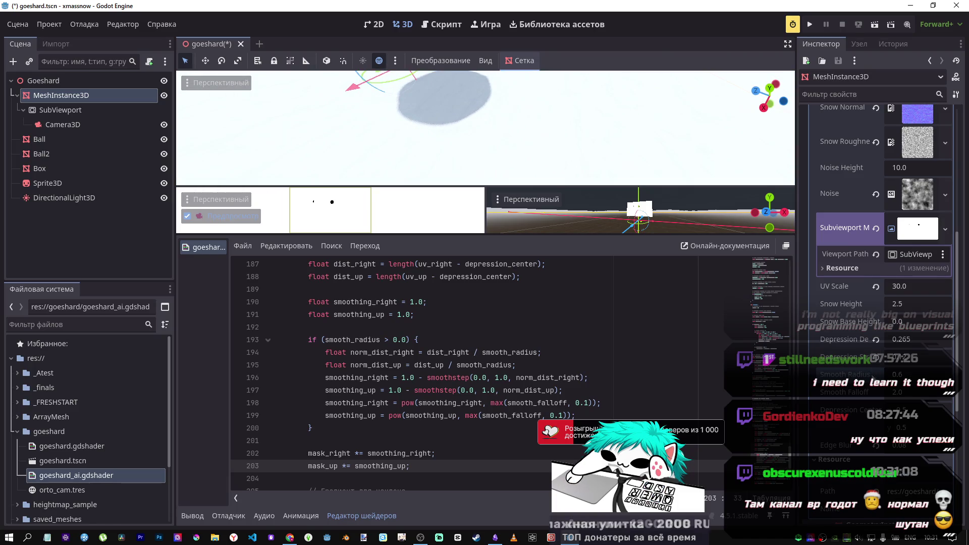
{"action": "left_click_drag", "start_coordinate": [909, 357], "coordinate": [948, 356]}
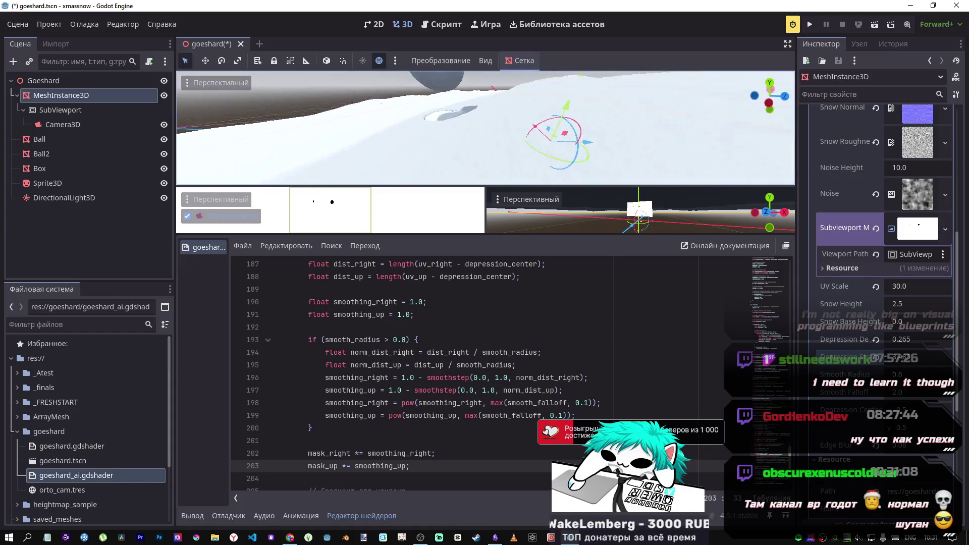
{"action": "mouse_move", "coordinate": [904, 343]}
{"action": "left_mouse_down"}
{"action": "mouse_move", "coordinate": [916, 343]}
{"action": "mouse_move", "coordinate": [908, 343]}
{"action": "left_mouse_up"}
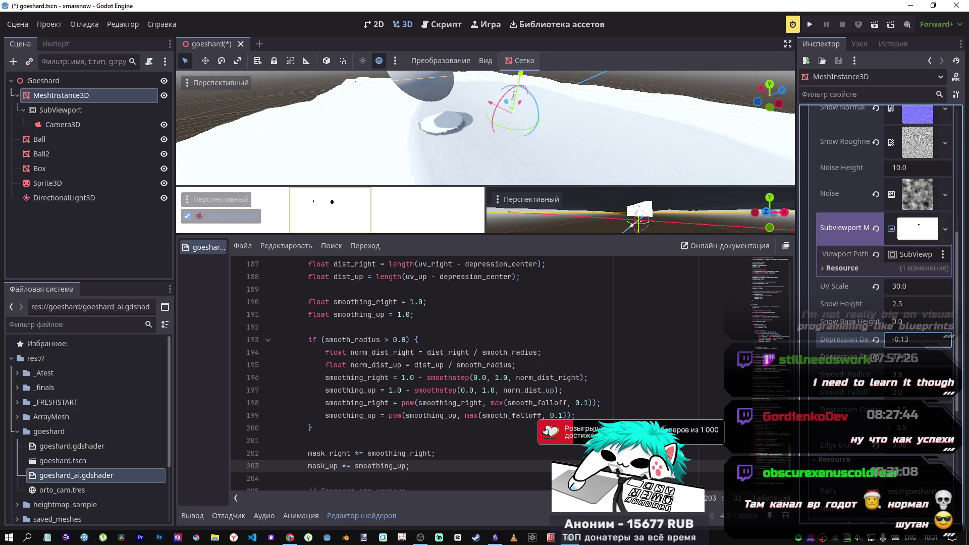
{"action": "left_click", "coordinate": [877, 341]}
{"action": "left_click", "coordinate": [898, 346]}
{"action": "key", "text": "Return"}
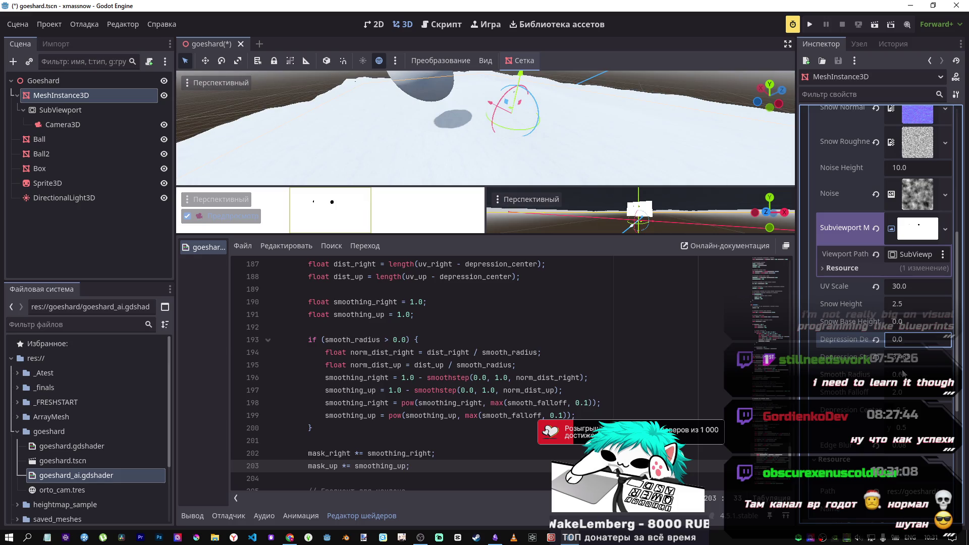
{"action": "left_click", "coordinate": [909, 358]}
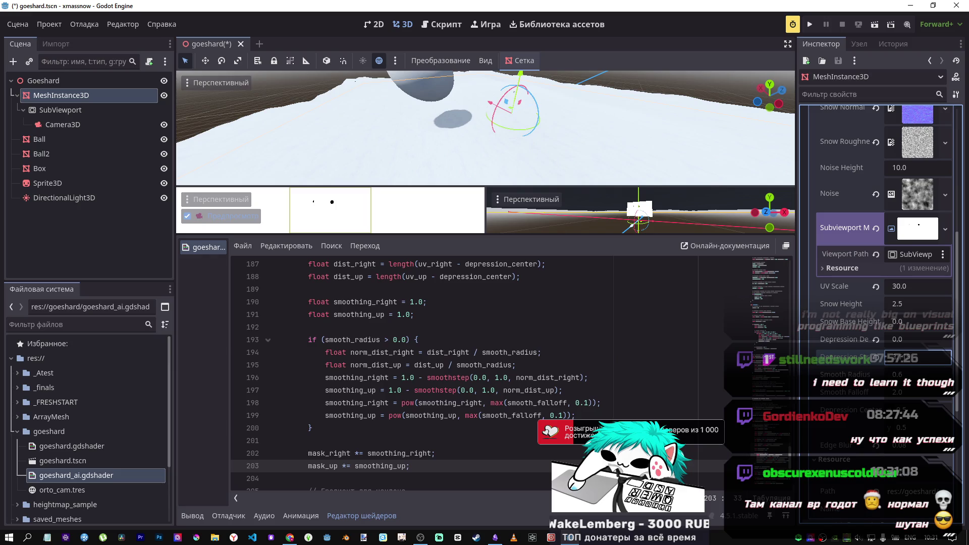
{"action": "left_click_drag", "start_coordinate": [908, 339], "coordinate": [903, 339]}
{"action": "type", "text": "1"}
{"action": "left_click", "coordinate": [901, 360]}
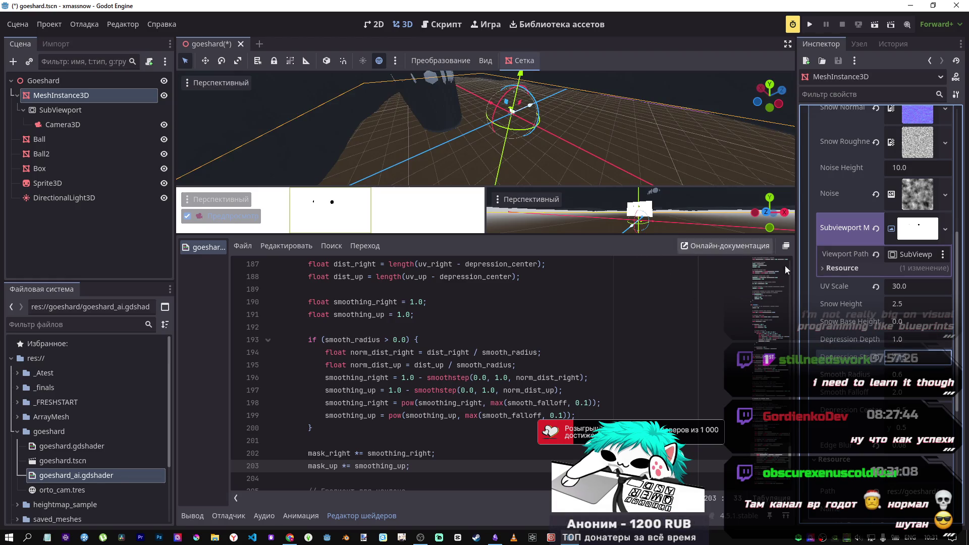
Step: Test negative Snow Base Height and Snow Height about 6, then revert them to 0.0 and 2.5
{"action": "mouse_move", "coordinate": [900, 321]}
{"action": "left_mouse_down"}
{"action": "mouse_move", "coordinate": [782, 322]}
{"action": "mouse_move", "coordinate": [807, 321]}
{"action": "left_mouse_up"}
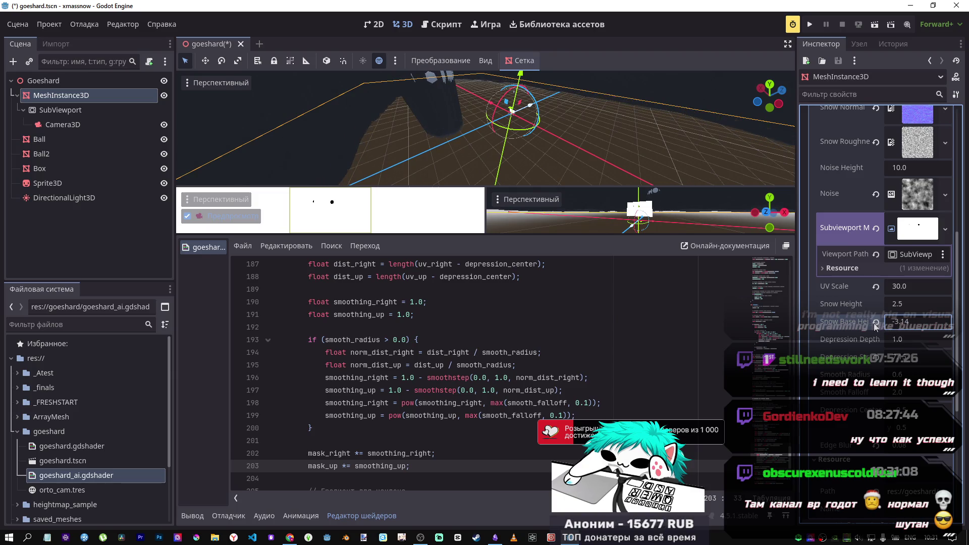
{"action": "left_click", "coordinate": [876, 323]}
{"action": "mouse_move", "coordinate": [907, 306]}
{"action": "left_mouse_down"}
{"action": "mouse_move", "coordinate": [964, 305]}
{"action": "mouse_move", "coordinate": [803, 304]}
{"action": "left_mouse_up"}
{"action": "left_click", "coordinate": [876, 304]}
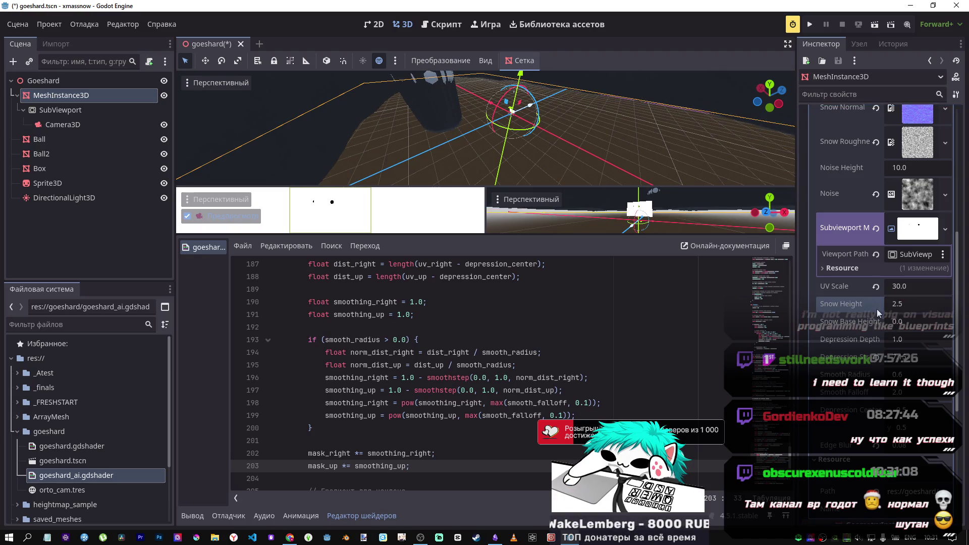
{"action": "scroll", "coordinate": [878, 330], "scroll_direction": "down", "scroll_amount": 3}
{"action": "scroll", "coordinate": [877, 331], "scroll_direction": "up", "scroll_amount": 2}
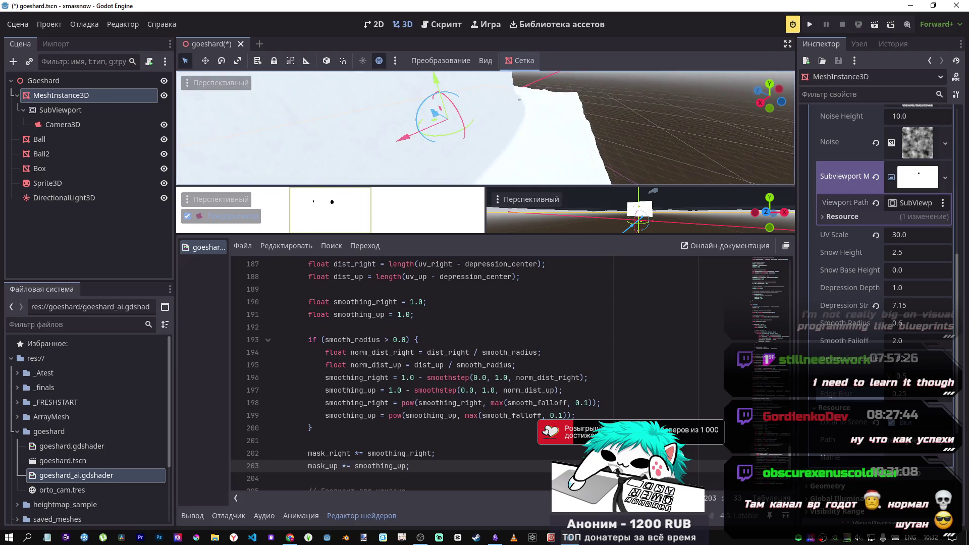
Step: Reset Depression Strength from 7.15 to 1.0, deepen Depression Depth, and try strength about 2.9
{"action": "left_click", "coordinate": [877, 307]}
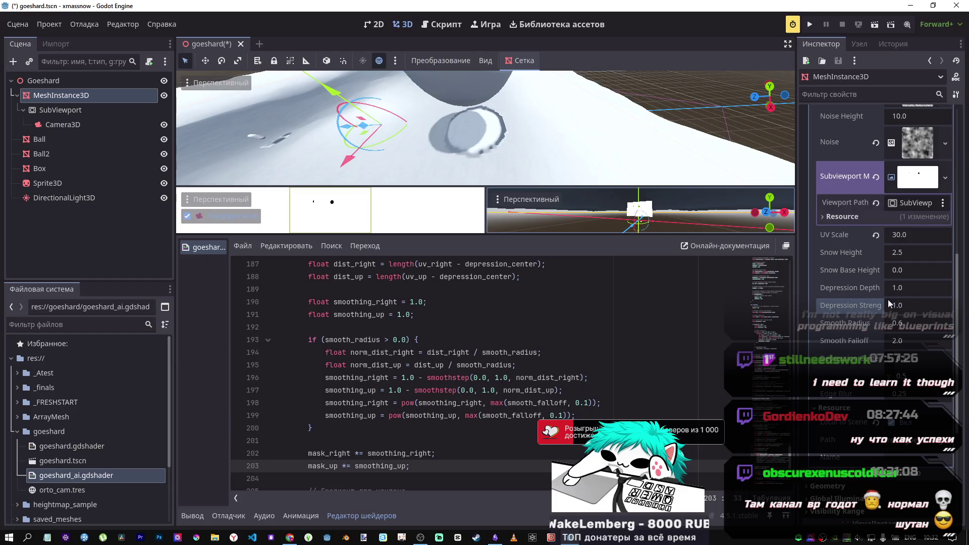
{"action": "mouse_move", "coordinate": [897, 290]}
{"action": "left_mouse_down"}
{"action": "mouse_move", "coordinate": [933, 289]}
{"action": "mouse_move", "coordinate": [880, 289]}
{"action": "mouse_move", "coordinate": [931, 288]}
{"action": "mouse_move", "coordinate": [914, 287]}
{"action": "left_mouse_up"}
{"action": "type", "text": "0.28"}
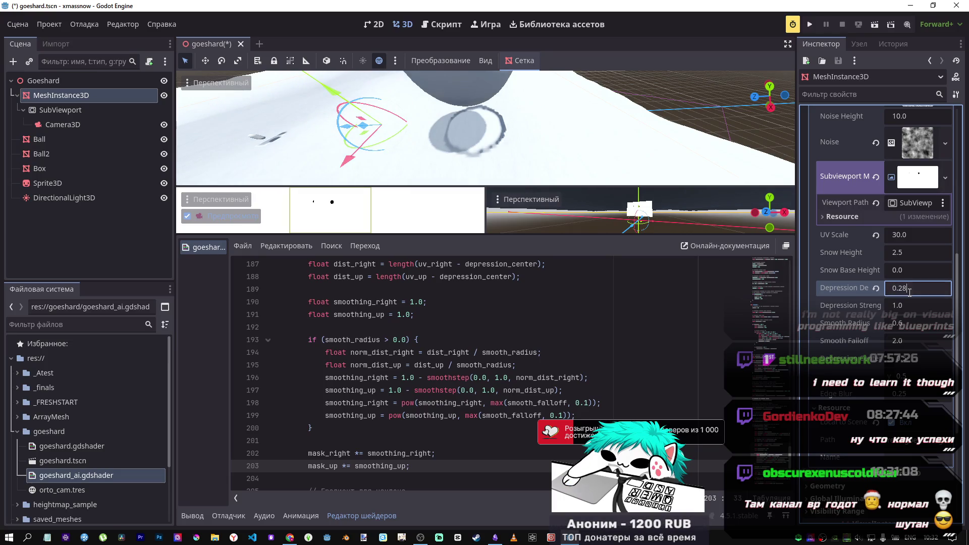
{"action": "key", "text": "BackSpace"}
{"action": "mouse_move", "coordinate": [912, 306]}
{"action": "left_mouse_down"}
{"action": "mouse_move", "coordinate": [932, 305]}
{"action": "mouse_move", "coordinate": [907, 309]}
{"action": "mouse_move", "coordinate": [893, 287]}
{"action": "mouse_move", "coordinate": [901, 287]}
{"action": "left_mouse_up"}
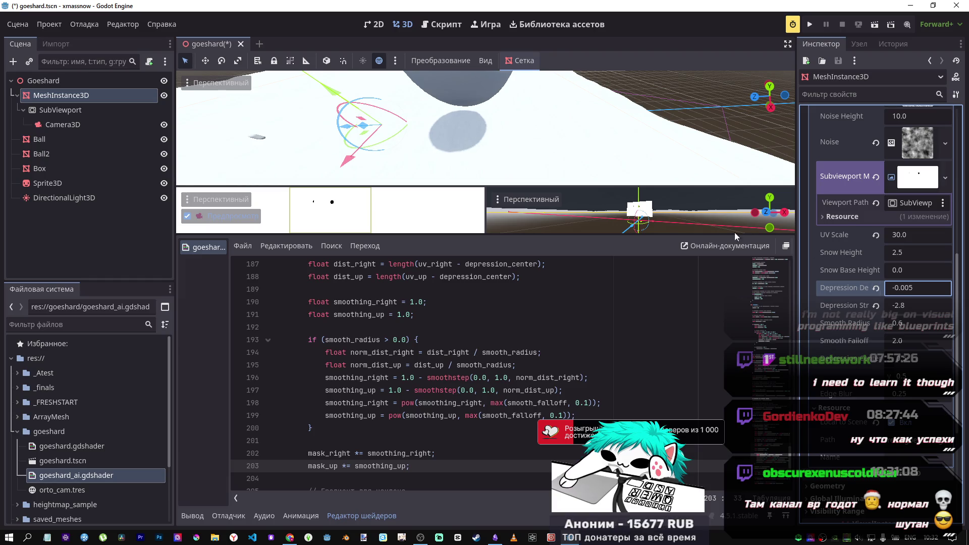
Step: Revert Snow Height and Snow Base Height to defaults, set Depression Strength near -3.7, and go to DeepSeek
{"action": "mouse_move", "coordinate": [914, 253]}
{"action": "left_mouse_down"}
{"action": "mouse_move", "coordinate": [898, 252]}
{"action": "mouse_move", "coordinate": [913, 253]}
{"action": "mouse_move", "coordinate": [916, 270]}
{"action": "mouse_move", "coordinate": [870, 270]}
{"action": "mouse_move", "coordinate": [923, 253]}
{"action": "left_mouse_up"}
{"action": "left_click", "coordinate": [875, 253]}
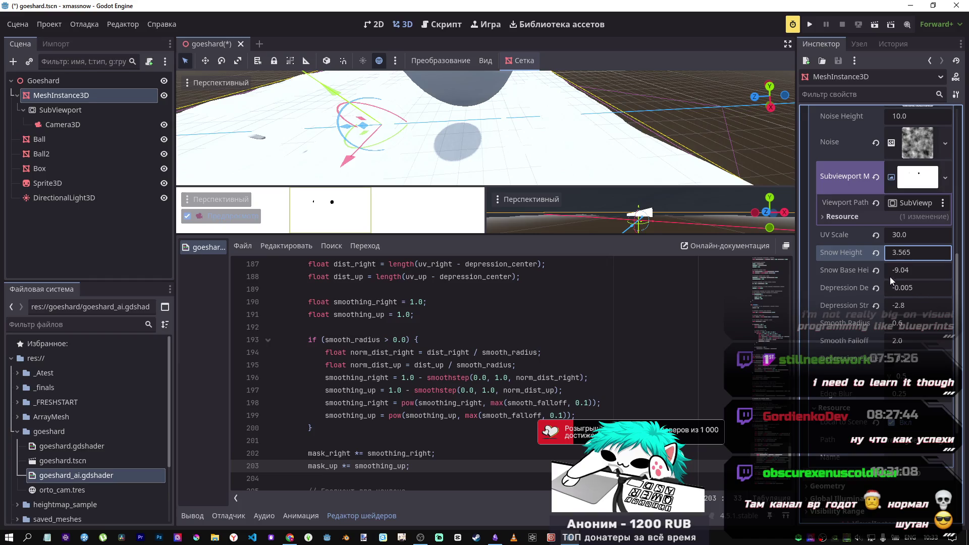
{"action": "left_click", "coordinate": [877, 270]}
{"action": "left_click", "coordinate": [876, 254]}
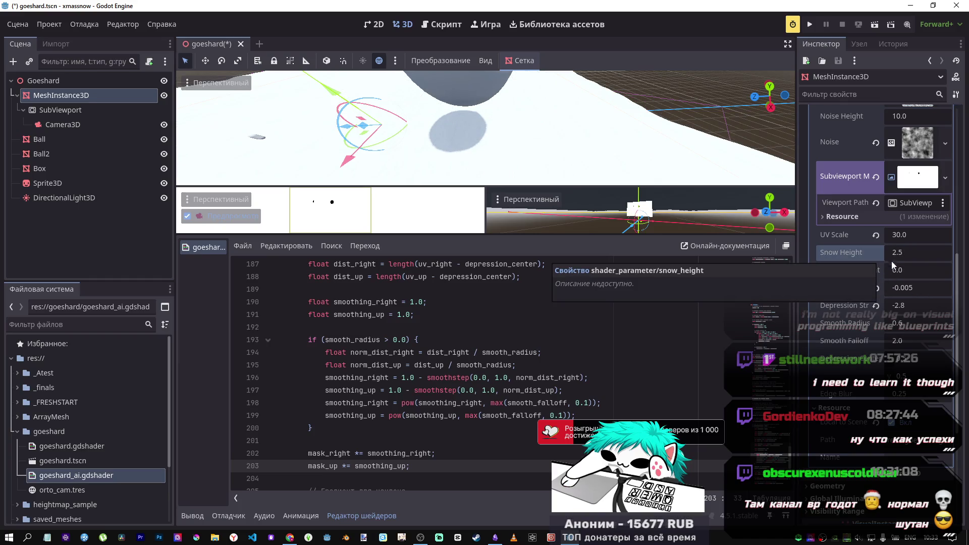
{"action": "left_click", "coordinate": [906, 305]}
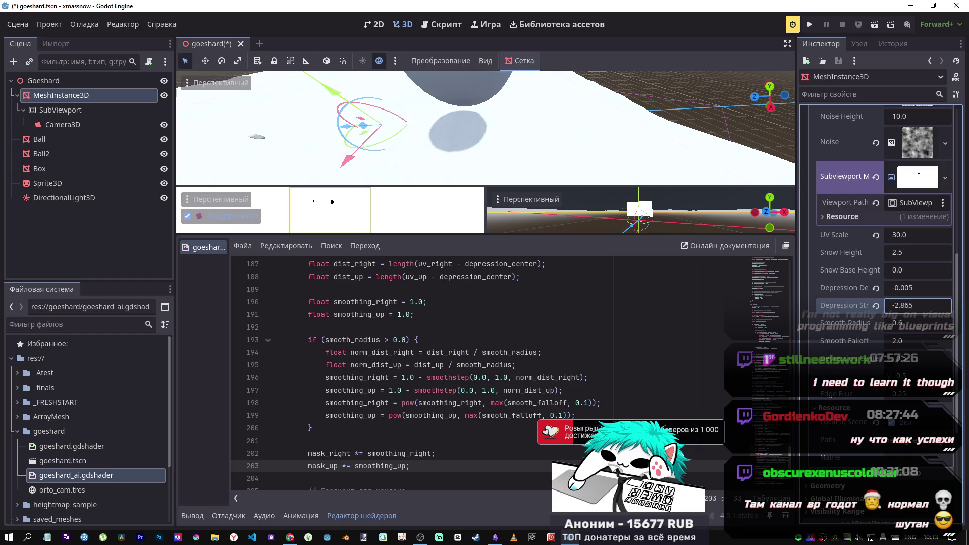
{"action": "left_click_drag", "start_coordinate": [906, 306], "coordinate": [916, 305]}
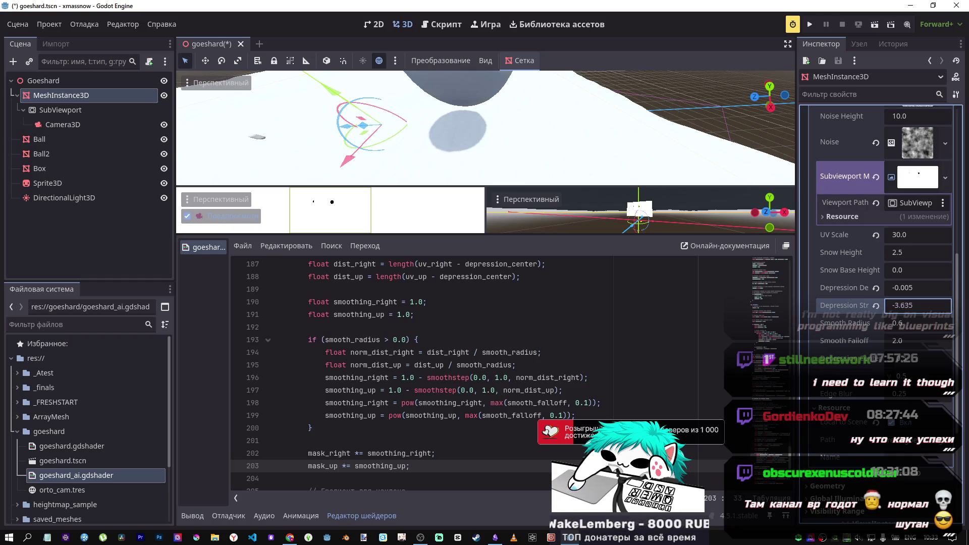
{"action": "left_click", "coordinate": [291, 534]}
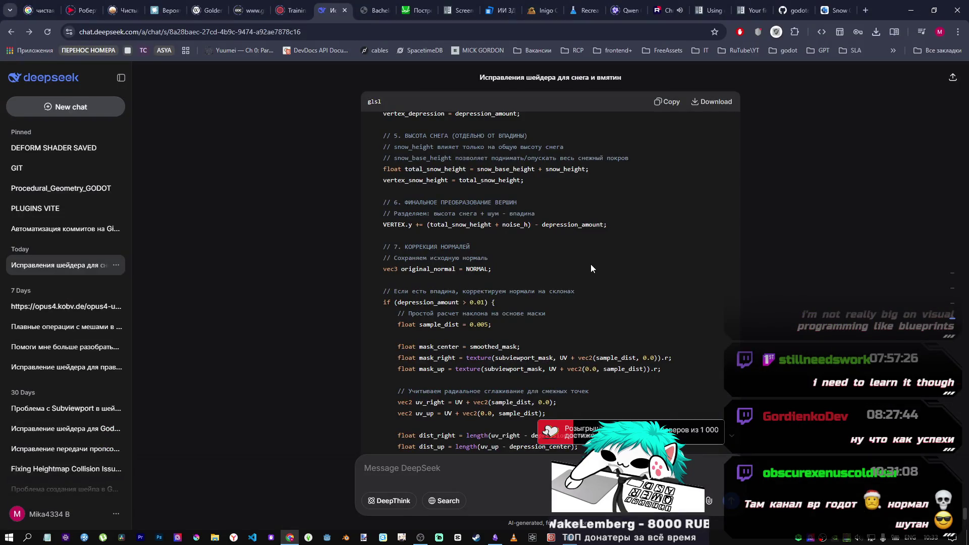
Step: Resubmit the edited shader-fix request with DeepThink enabled, then return to Godot
{"action": "scroll", "coordinate": [589, 273], "scroll_direction": "up", "scroll_amount": 15}
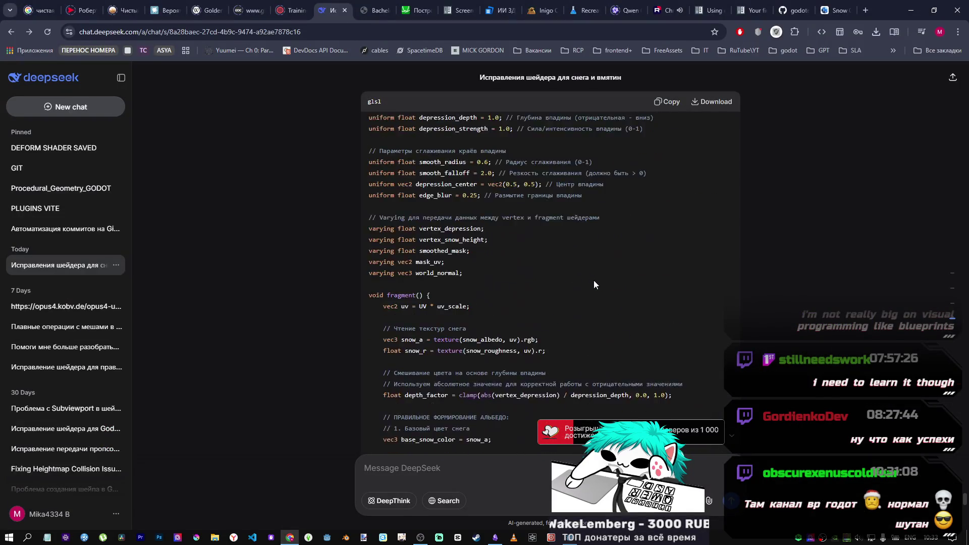
{"action": "scroll", "coordinate": [594, 284], "scroll_direction": "up", "scroll_amount": 10}
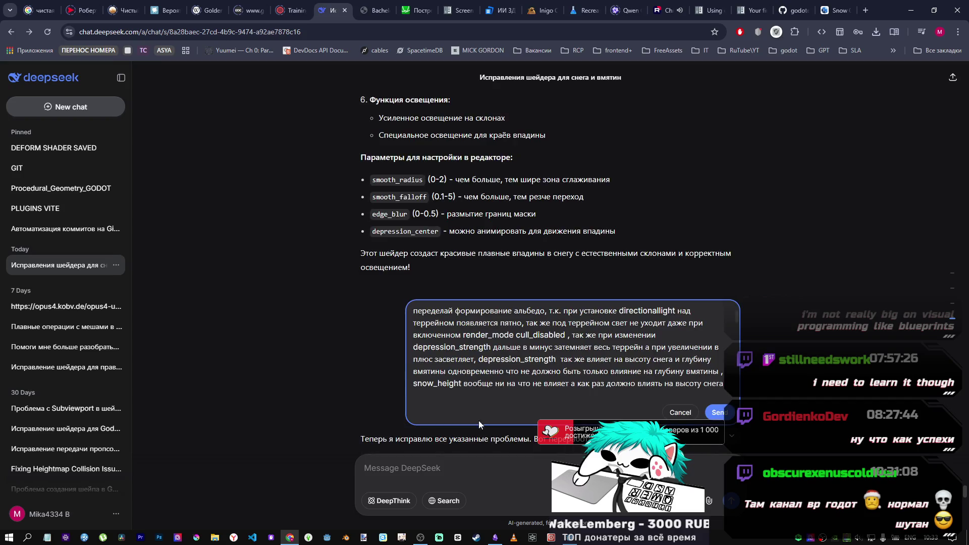
{"action": "left_click", "coordinate": [388, 500]}
{"action": "left_click", "coordinate": [716, 412]}
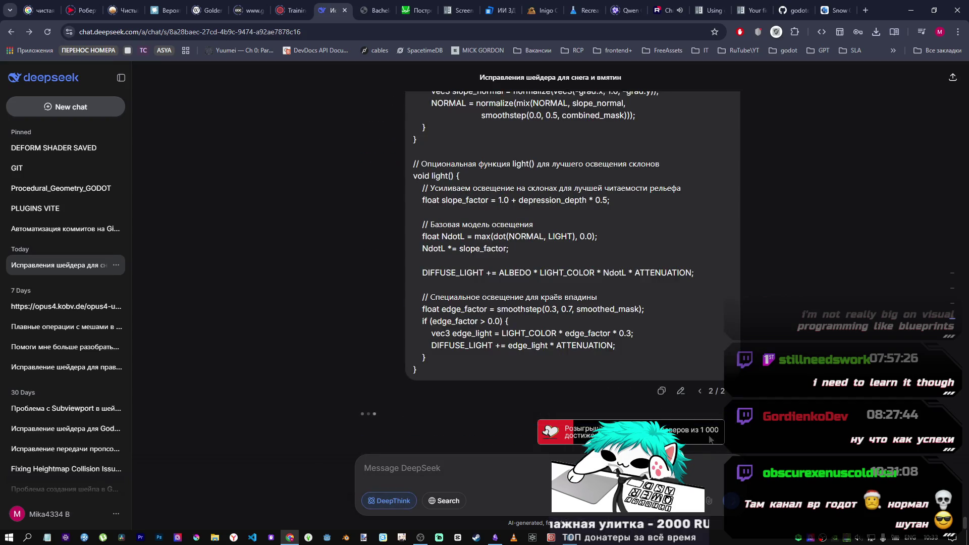
{"action": "key", "text": "alt+Tab"}
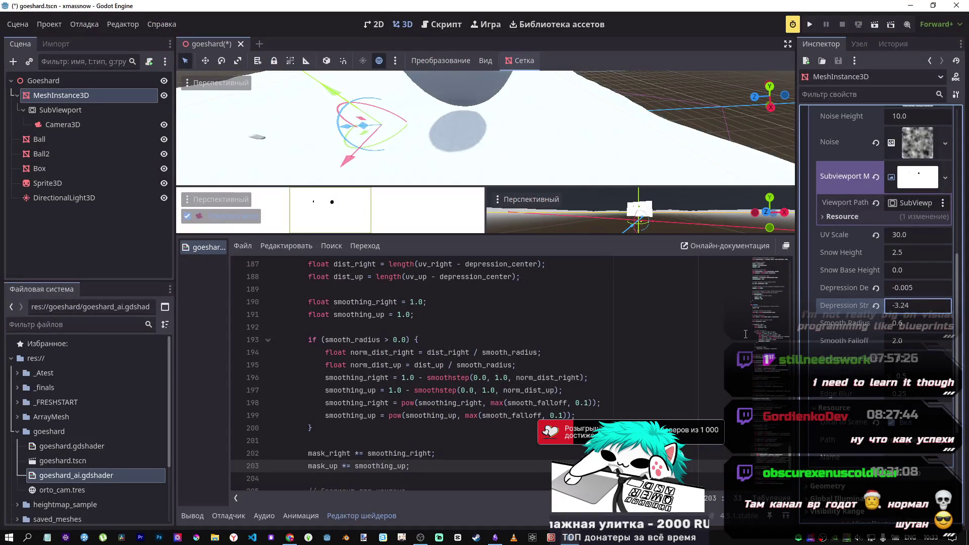
Step: Test Edge Blur and negative Depression Strength, restoring Edge Blur 0.25 and strength 1.0
{"action": "mouse_move", "coordinate": [903, 394]}
{"action": "left_mouse_down"}
{"action": "mouse_move", "coordinate": [878, 394]}
{"action": "mouse_move", "coordinate": [934, 393]}
{"action": "left_mouse_up"}
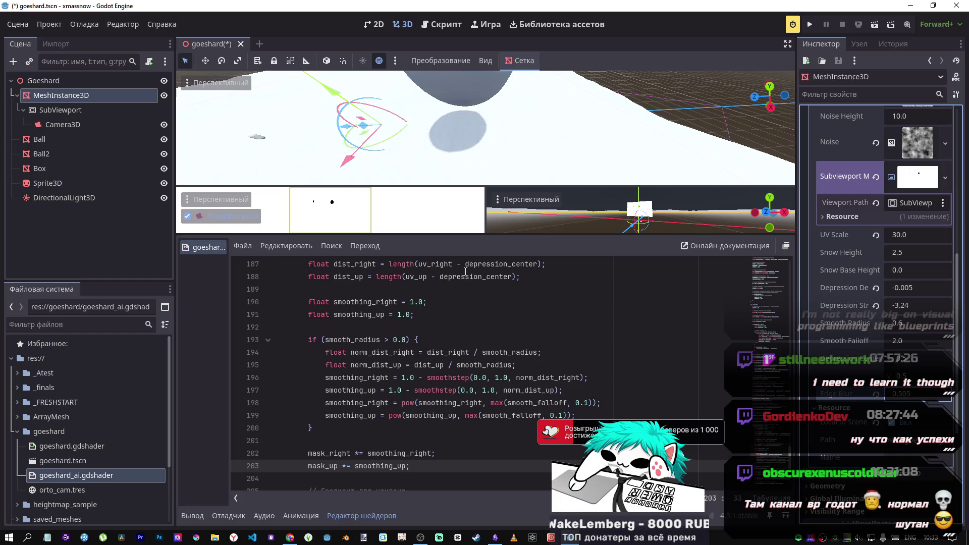
{"action": "left_click", "coordinate": [879, 395]}
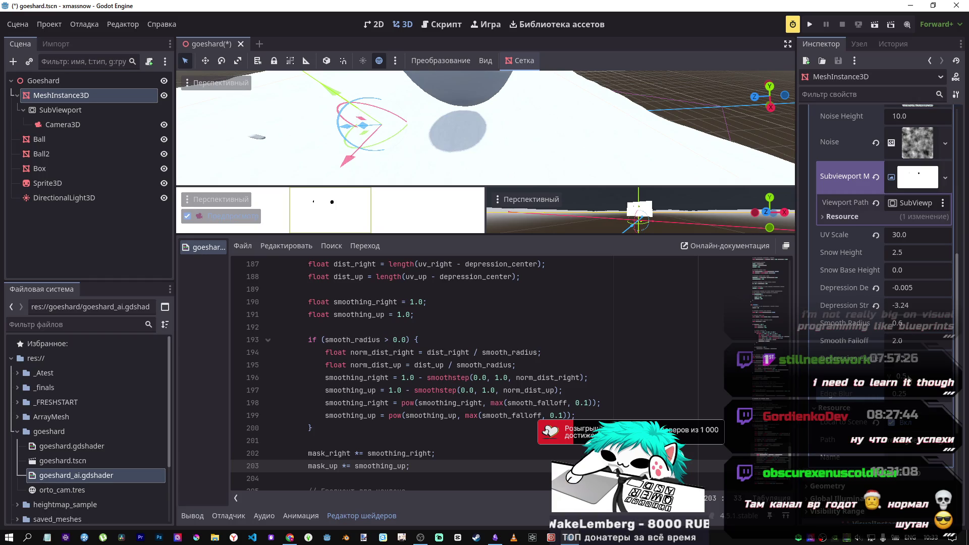
{"action": "left_click", "coordinate": [877, 306]}
{"action": "left_click", "coordinate": [877, 289]}
{"action": "left_click_drag", "start_coordinate": [907, 306], "coordinate": [888, 306]}
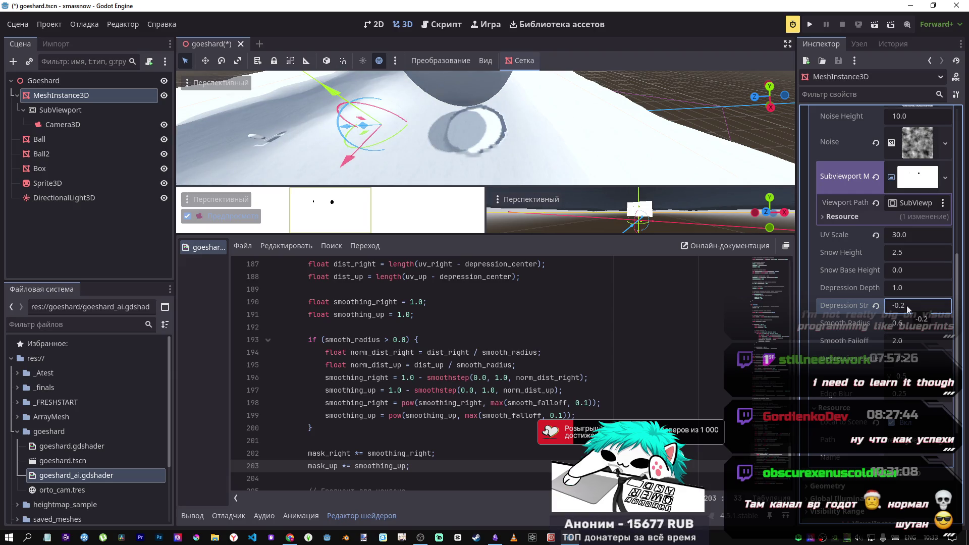
{"action": "mouse_move", "coordinate": [533, 155]}
{"action": "left_mouse_down"}
{"action": "mouse_move", "coordinate": [504, 152]}
{"action": "mouse_move", "coordinate": [487, 182]}
{"action": "left_mouse_up"}
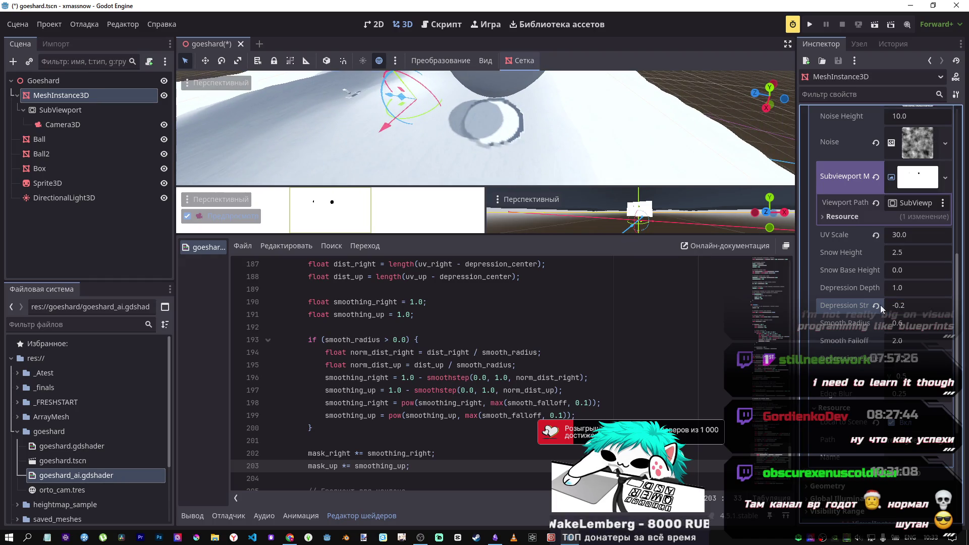
{"action": "left_click", "coordinate": [879, 305]}
Step: Try strength 0 and a larger Smooth Radius, then set strength 1.0, radius 0.6, depth -3.37
{"action": "left_click", "coordinate": [900, 307]}
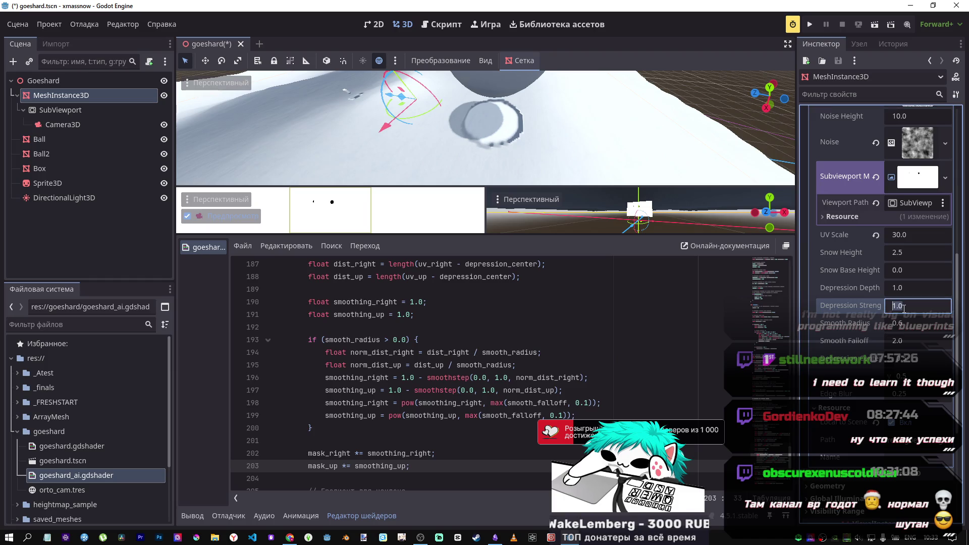
{"action": "key", "text": "Return"}
{"action": "left_click_drag", "start_coordinate": [897, 295], "coordinate": [911, 296]}
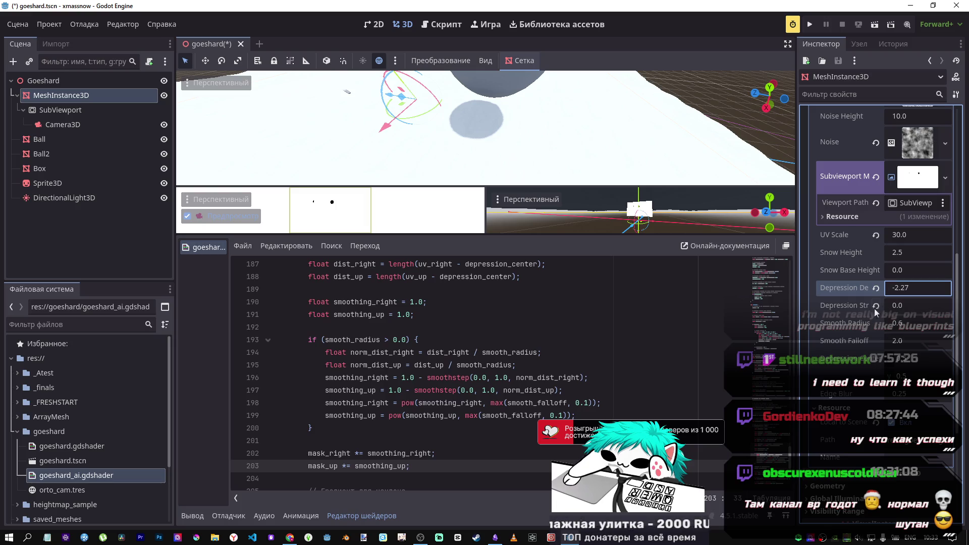
{"action": "left_click", "coordinate": [899, 308]}
{"action": "mouse_move", "coordinate": [895, 326]}
{"action": "left_mouse_down"}
{"action": "mouse_move", "coordinate": [908, 326]}
{"action": "mouse_move", "coordinate": [898, 325]}
{"action": "mouse_move", "coordinate": [901, 305]}
{"action": "mouse_move", "coordinate": [916, 306]}
{"action": "mouse_move", "coordinate": [894, 306]}
{"action": "left_mouse_up"}
{"action": "left_click", "coordinate": [876, 323]}
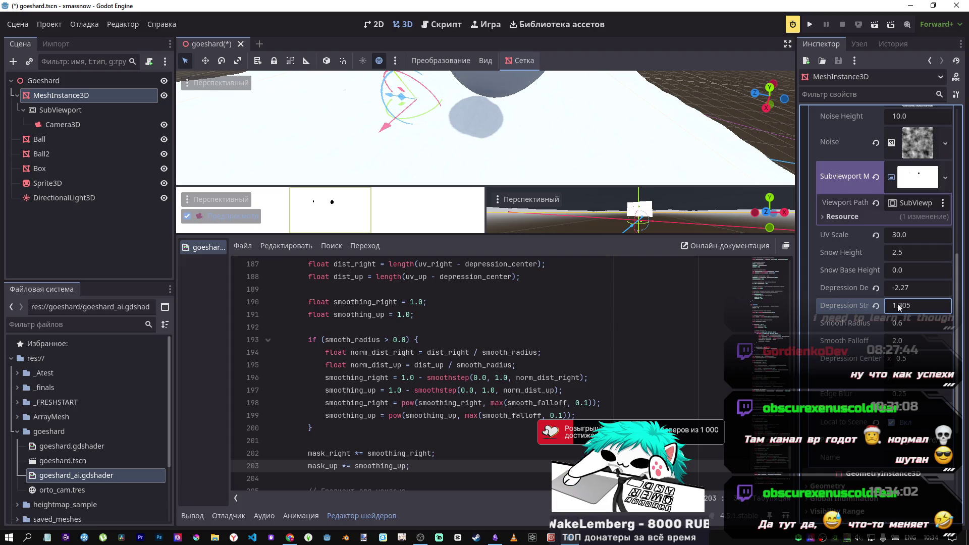
{"action": "type", "text": "1"}
{"action": "key", "text": "Return"}
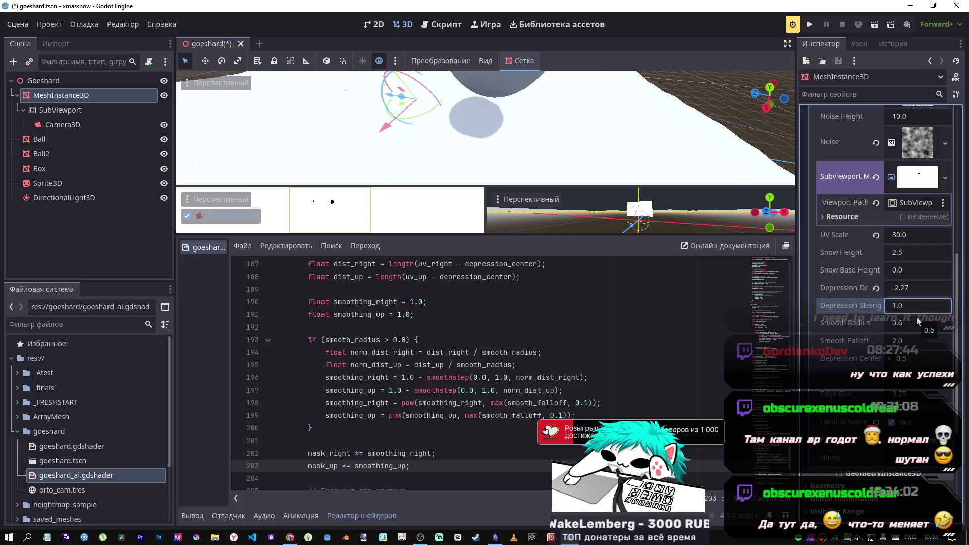
{"action": "mouse_move", "coordinate": [887, 288]}
{"action": "left_mouse_down"}
{"action": "mouse_move", "coordinate": [862, 287]}
{"action": "mouse_move", "coordinate": [893, 287]}
{"action": "mouse_move", "coordinate": [873, 287]}
{"action": "mouse_move", "coordinate": [907, 270]}
{"action": "mouse_move", "coordinate": [878, 270]}
{"action": "left_mouse_up"}
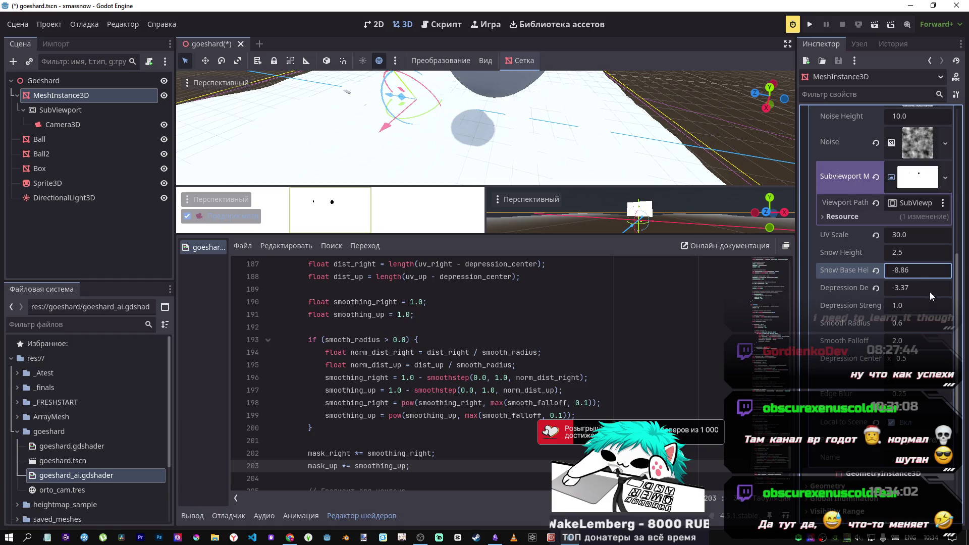
Step: Change Snow Base Height from -8.86 to -1.0 and drag Smooth Radius down to 0.0
{"action": "type", "text": "-1"}
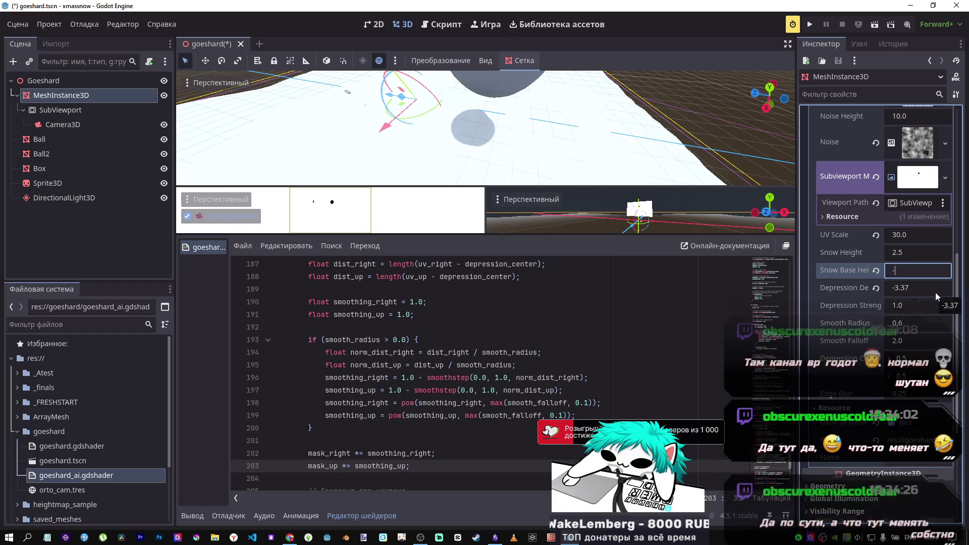
{"action": "key", "text": "Return"}
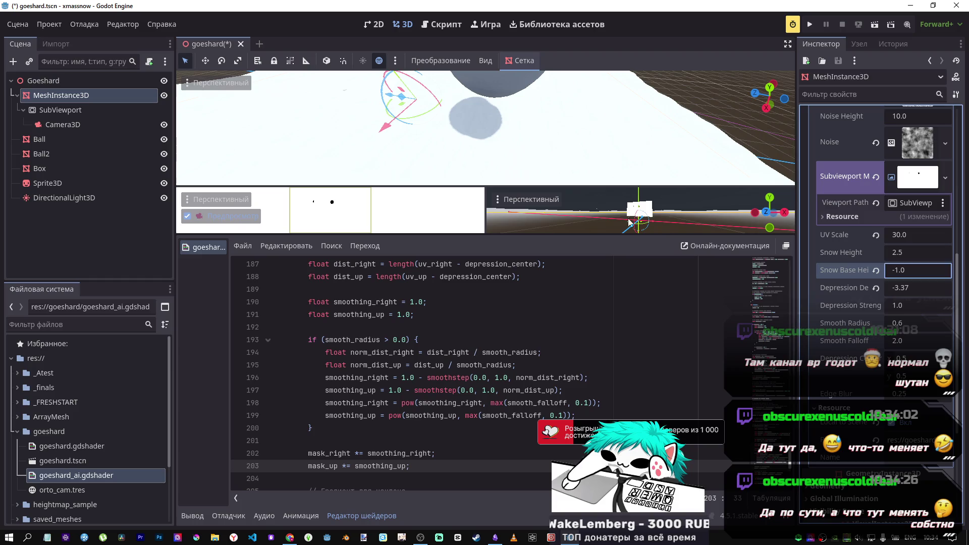
{"action": "mouse_move", "coordinate": [904, 329]}
{"action": "left_mouse_down"}
{"action": "mouse_move", "coordinate": [879, 329]}
{"action": "mouse_move", "coordinate": [895, 323]}
{"action": "left_mouse_up"}
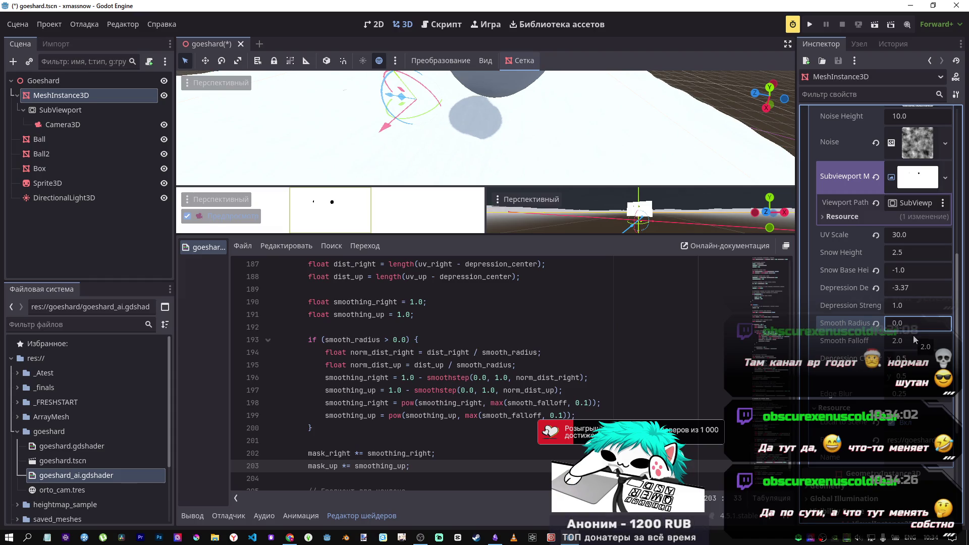
{"action": "left_click_drag", "start_coordinate": [888, 323], "coordinate": [878, 323]}
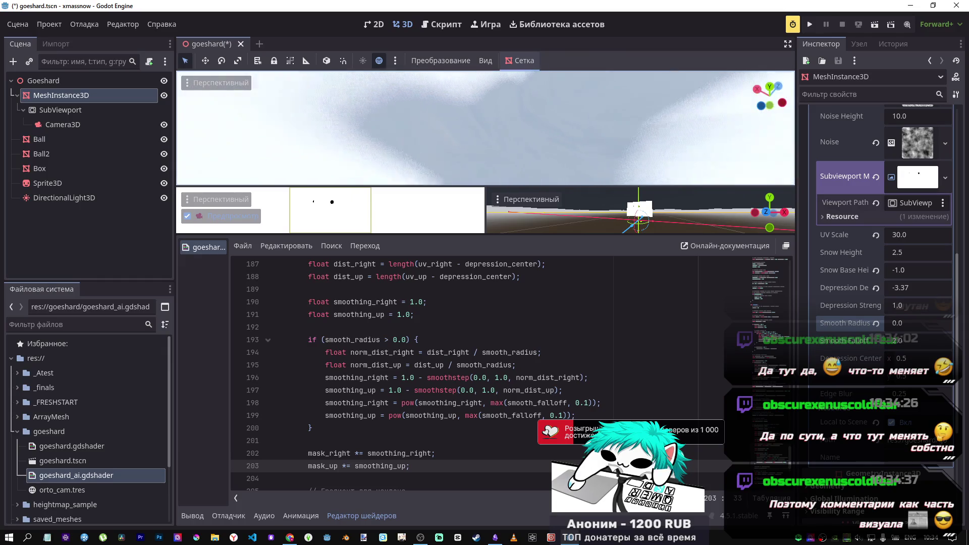
Step: Set the Smooth Radius to 0.1
{"action": "mouse_move", "coordinate": [897, 328]}
{"action": "left_mouse_down"}
{"action": "mouse_move", "coordinate": [908, 328]}
{"action": "mouse_move", "coordinate": [901, 325]}
{"action": "left_mouse_up"}
{"action": "left_click", "coordinate": [904, 327]}
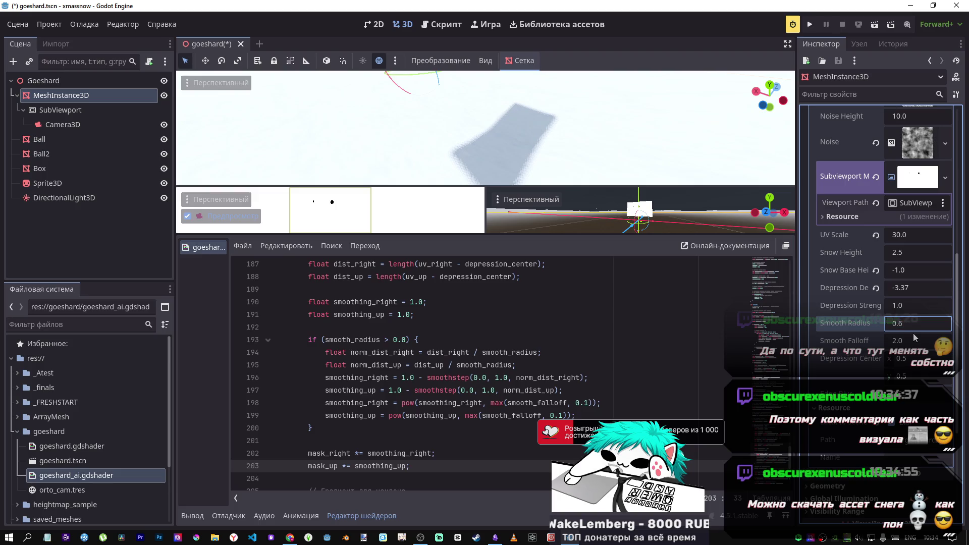
{"action": "key", "text": "Return"}
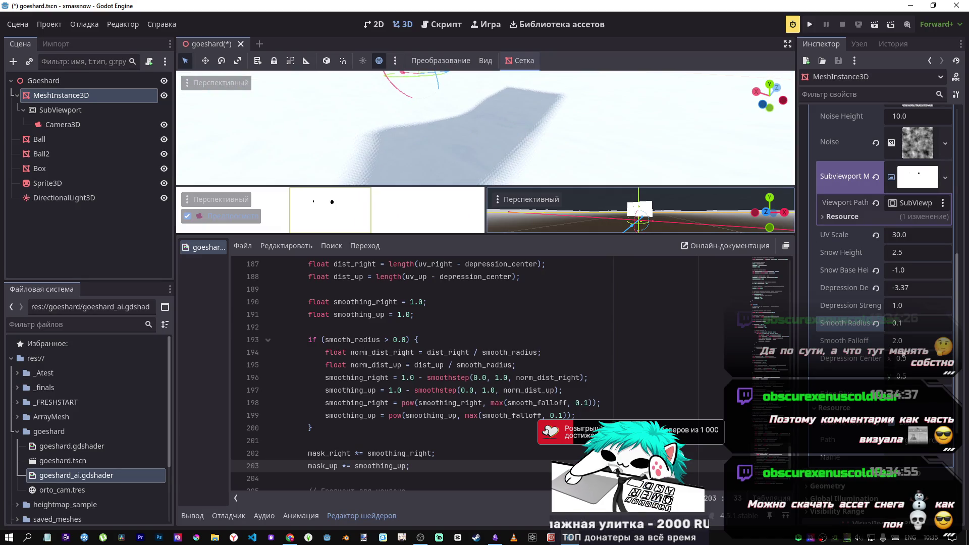
{"action": "type", "text": "7"}
Step: Raise Depression Strength to about 35.505 to deepen the dents in the snow
{"action": "mouse_move", "coordinate": [903, 307]}
{"action": "left_mouse_down"}
{"action": "mouse_move", "coordinate": [923, 306]}
{"action": "mouse_move", "coordinate": [914, 305]}
{"action": "left_mouse_up"}
{"action": "mouse_move", "coordinate": [918, 306]}
{"action": "left_mouse_down"}
{"action": "mouse_move", "coordinate": [932, 305]}
{"action": "mouse_move", "coordinate": [905, 305]}
{"action": "left_mouse_up"}
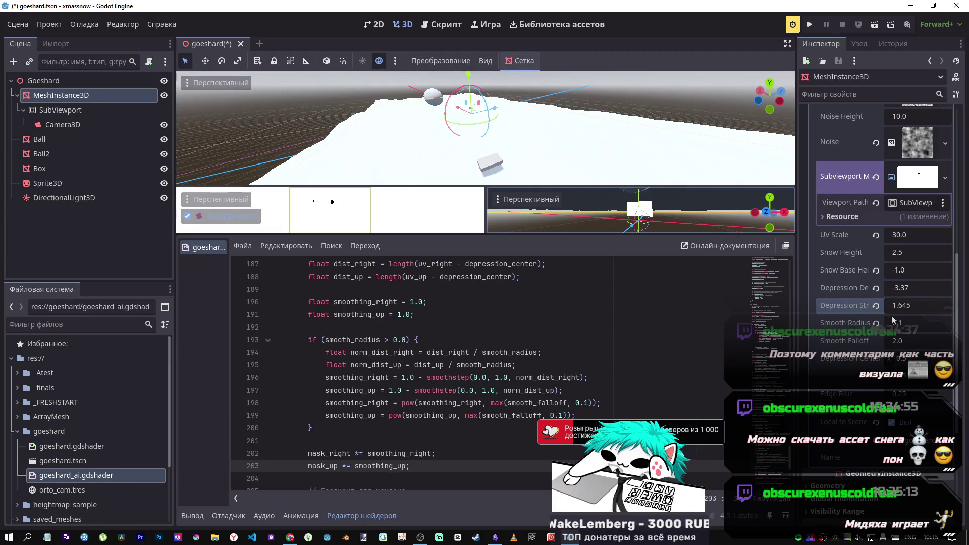
{"action": "left_click_drag", "start_coordinate": [893, 306], "coordinate": [918, 306]}
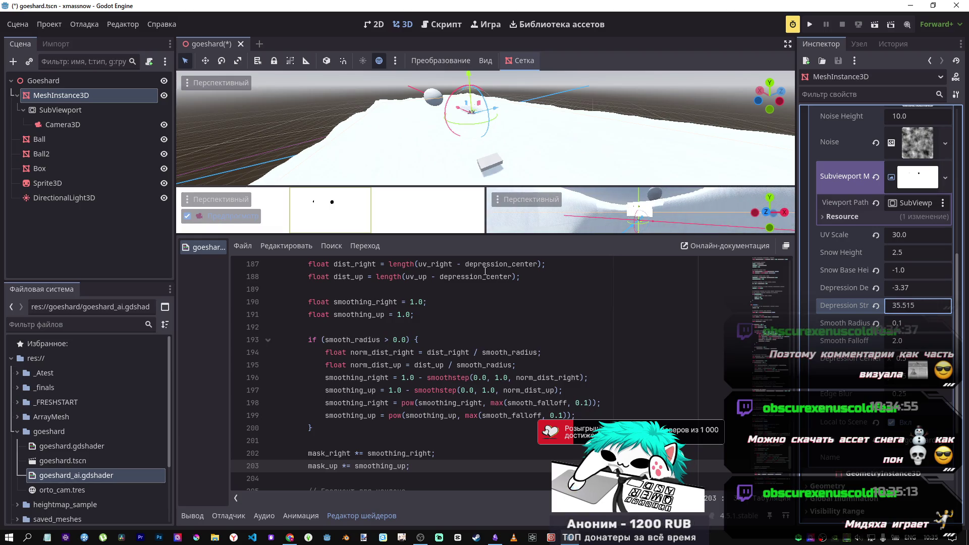
Step: Orbit to a low, level view of the snow and begin moving the terrain mesh along Z
{"action": "mouse_move", "coordinate": [485, 131]}
{"action": "left_mouse_down"}
{"action": "mouse_move", "coordinate": [505, 125]}
{"action": "mouse_move", "coordinate": [501, 153]}
{"action": "mouse_move", "coordinate": [511, 140]}
{"action": "mouse_move", "coordinate": [492, 146]}
{"action": "mouse_move", "coordinate": [488, 126]}
{"action": "mouse_move", "coordinate": [487, 155]}
{"action": "left_mouse_up"}
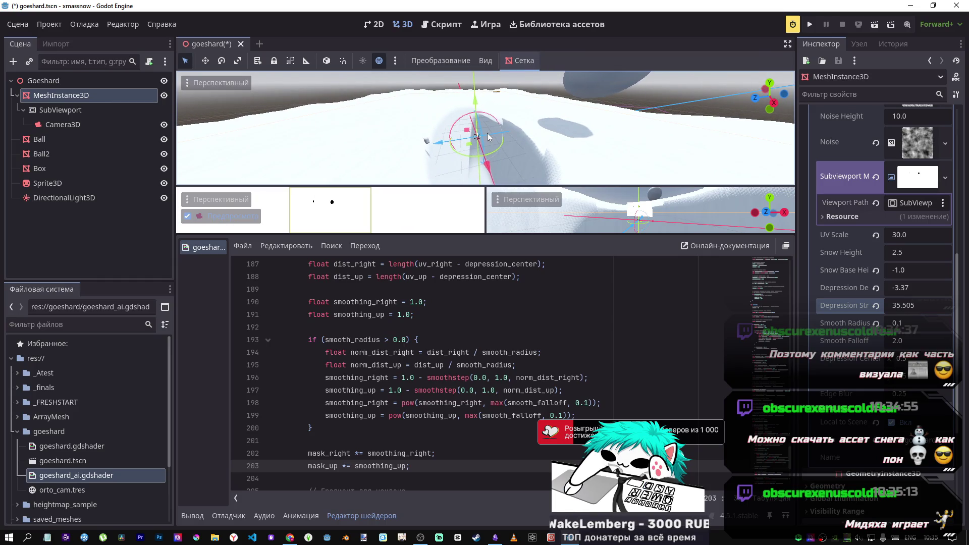
{"action": "key", "text": "g"}
{"action": "key", "text": "z"}
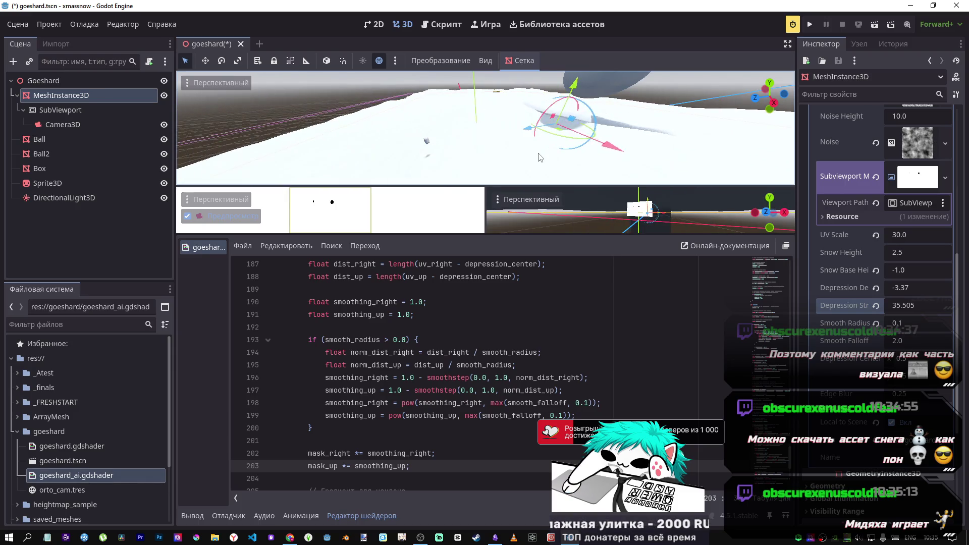
Step: Drop the terrain mesh near its original place, then frame and orbit the Sprite3D to view the snow
{"action": "left_click", "coordinate": [485, 136]}
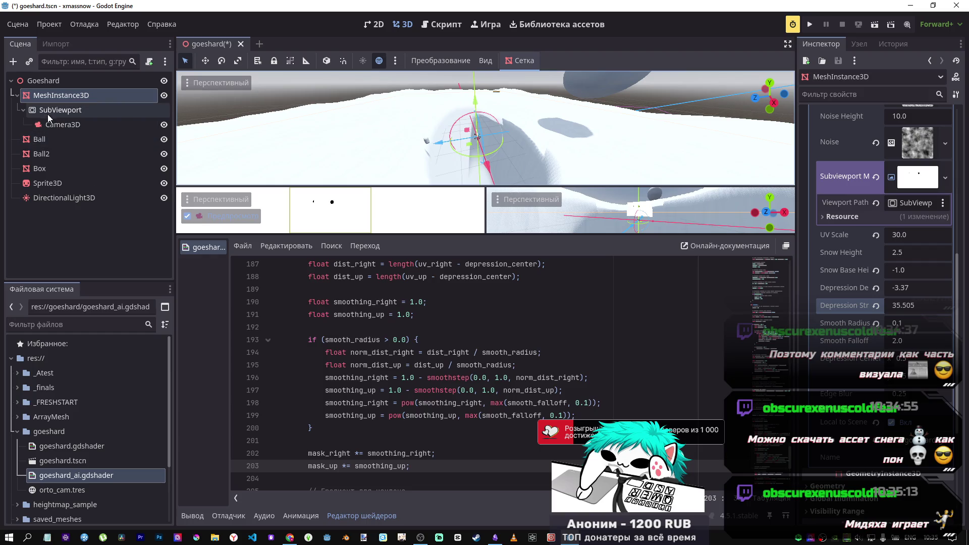
{"action": "left_click", "coordinate": [49, 183]}
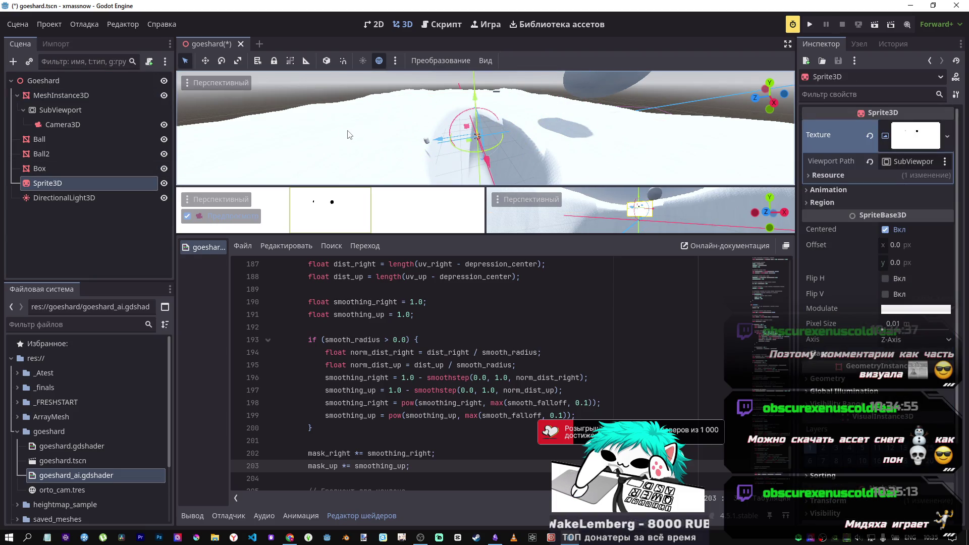
{"action": "key", "text": "f"}
{"action": "mouse_move", "coordinate": [484, 130]}
{"action": "left_mouse_down"}
{"action": "mouse_move", "coordinate": [504, 131]}
{"action": "mouse_move", "coordinate": [362, 83]}
{"action": "mouse_move", "coordinate": [322, 82]}
{"action": "left_mouse_up"}
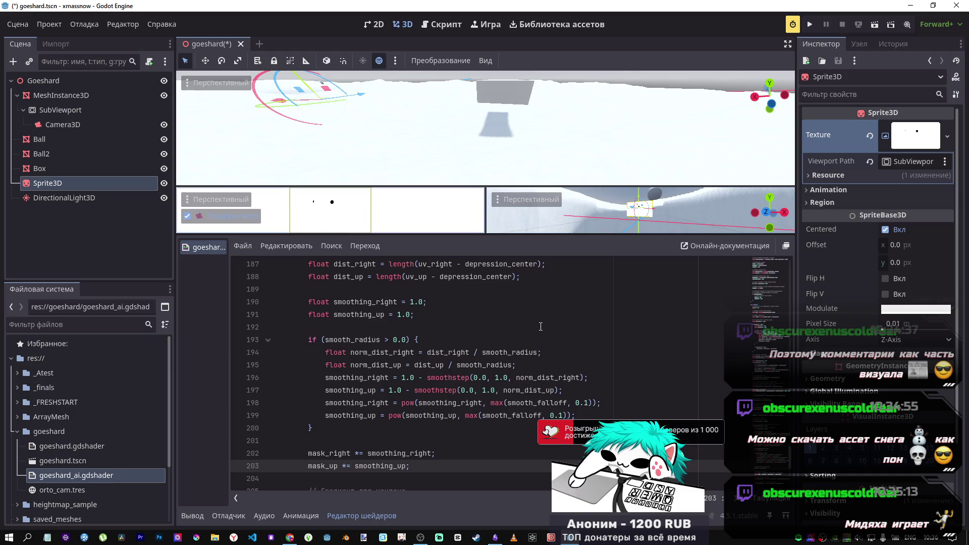
Step: Check the DirectionalLight3D settings, then select MeshInstance3D to show its shader parameters
{"action": "left_click", "coordinate": [89, 196]}
{"action": "left_click", "coordinate": [85, 182]}
{"action": "left_click", "coordinate": [83, 197]}
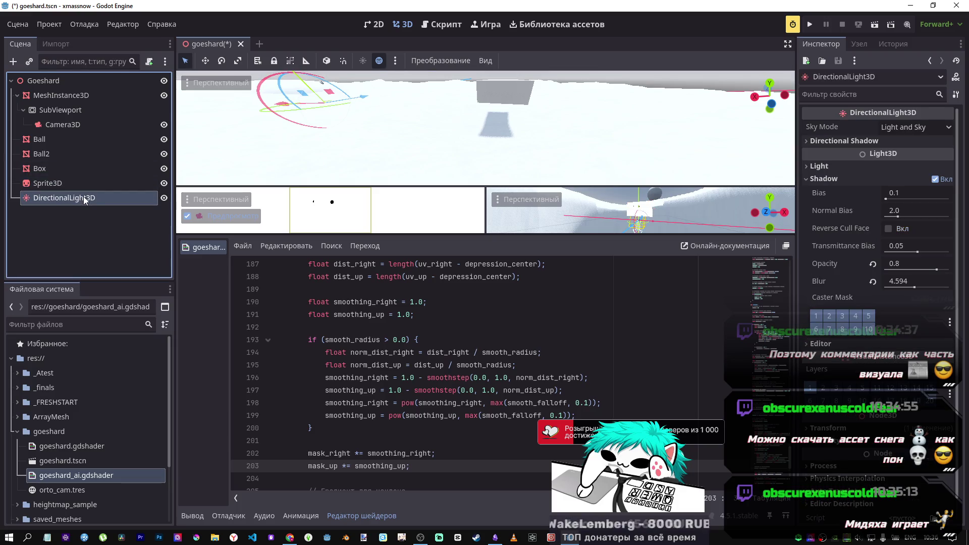
{"action": "left_click", "coordinate": [82, 182]}
{"action": "left_click", "coordinate": [78, 96]}
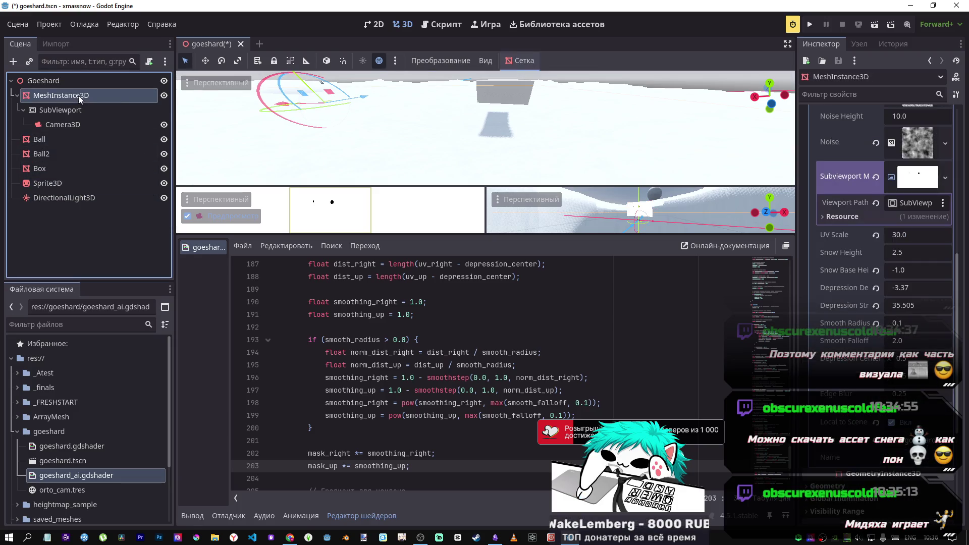
Step: Restore Depression Strength and Depression Depth to their default 1.0
{"action": "left_click_drag", "start_coordinate": [901, 312], "coordinate": [894, 312]}
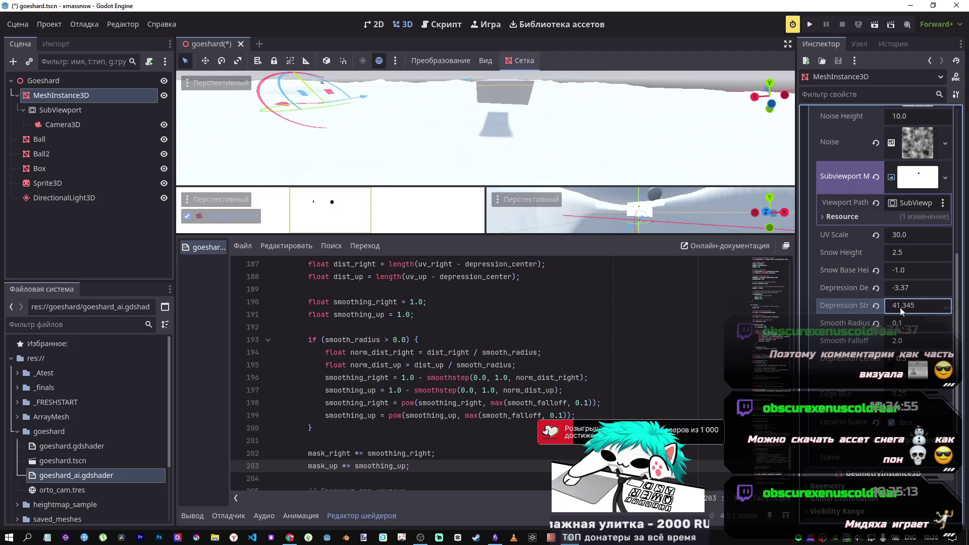
{"action": "left_click", "coordinate": [876, 306]}
{"action": "left_click_drag", "start_coordinate": [886, 292], "coordinate": [895, 288]}
{"action": "left_click_drag", "start_coordinate": [648, 159], "coordinate": [581, 171]}
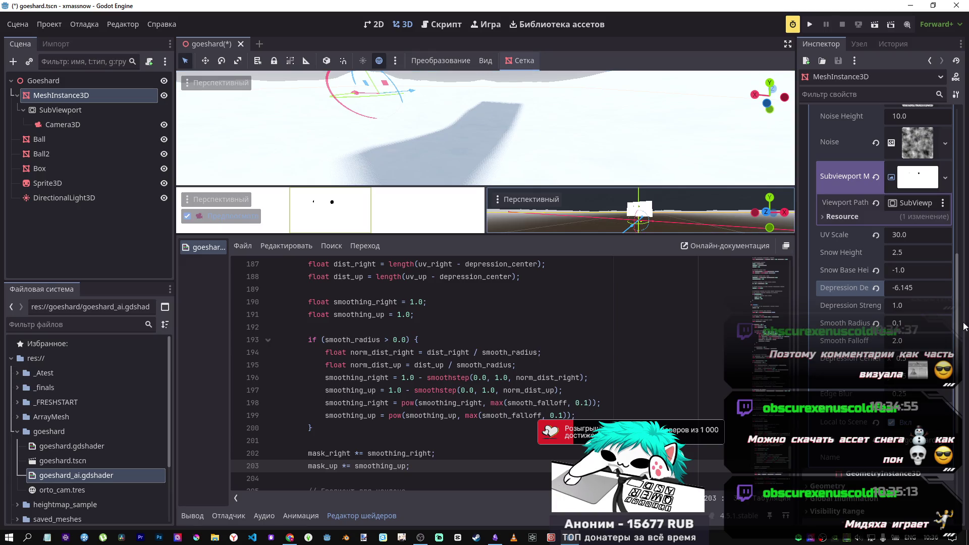
{"action": "left_click", "coordinate": [876, 288]}
Step: Revert Snow Base Height to 0.0 and Smooth Falloff and Smooth Radius to their defaults (radius 0.6)
{"action": "mouse_move", "coordinate": [904, 270]}
{"action": "left_mouse_down"}
{"action": "mouse_move", "coordinate": [853, 271]}
{"action": "mouse_move", "coordinate": [908, 271]}
{"action": "left_mouse_up"}
{"action": "left_click", "coordinate": [876, 271]}
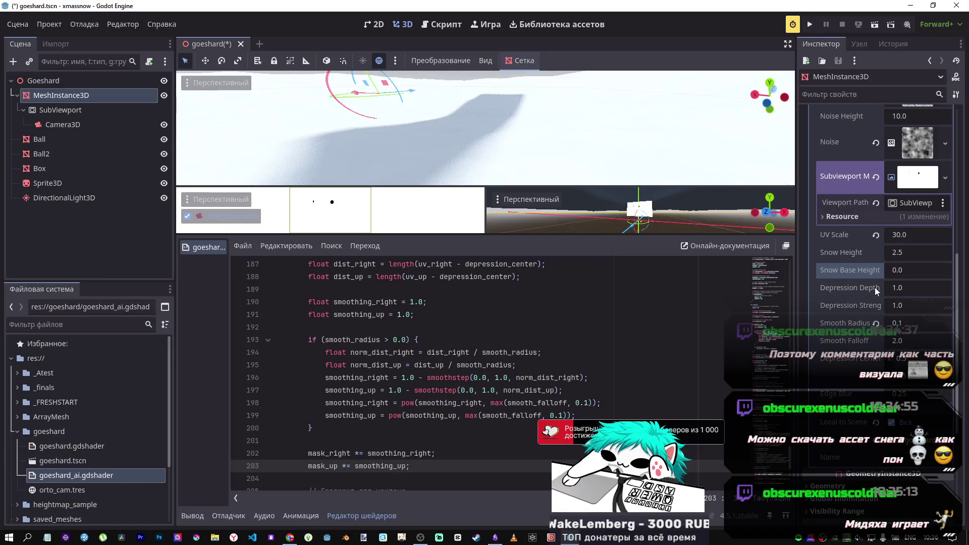
{"action": "left_click", "coordinate": [898, 341]}
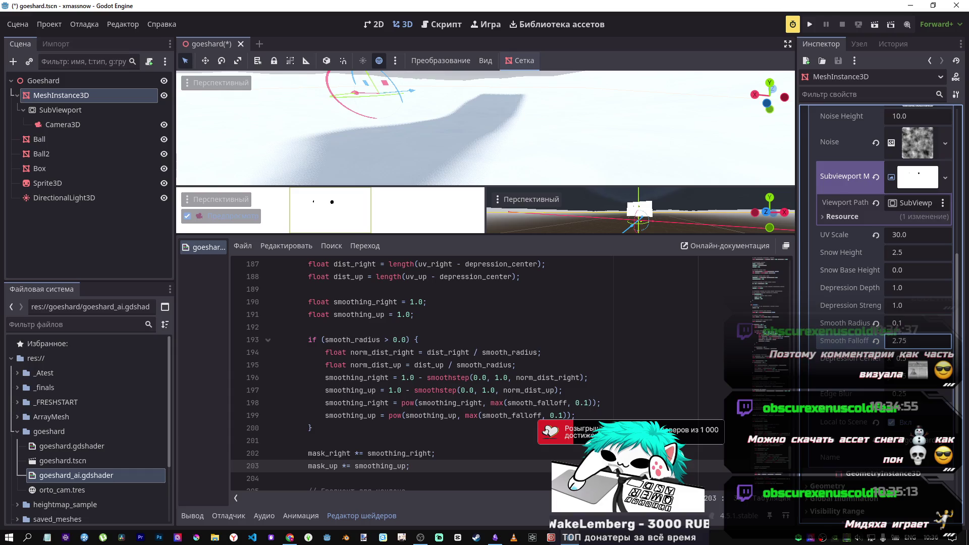
{"action": "left_click_drag", "start_coordinate": [917, 341], "coordinate": [888, 340]}
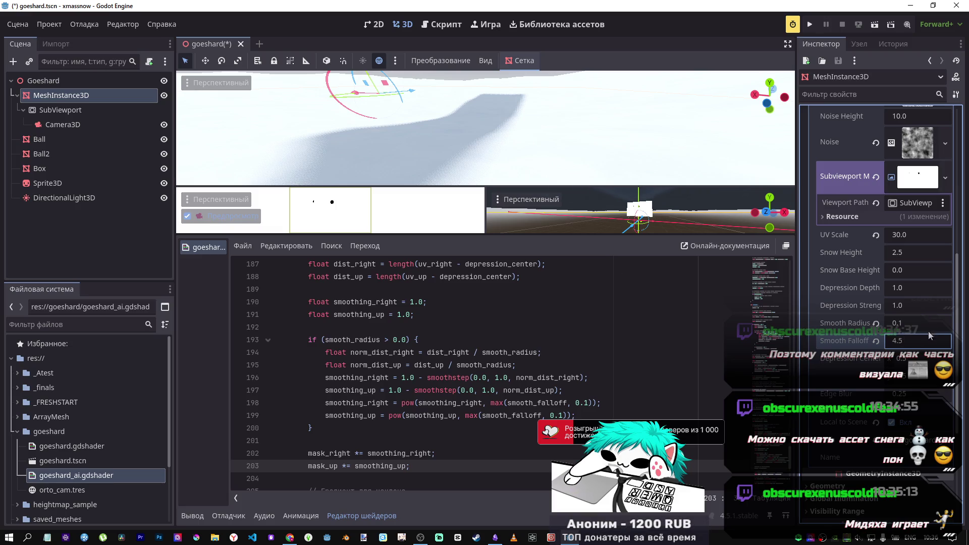
{"action": "left_click", "coordinate": [875, 340]}
{"action": "left_click", "coordinate": [876, 323]}
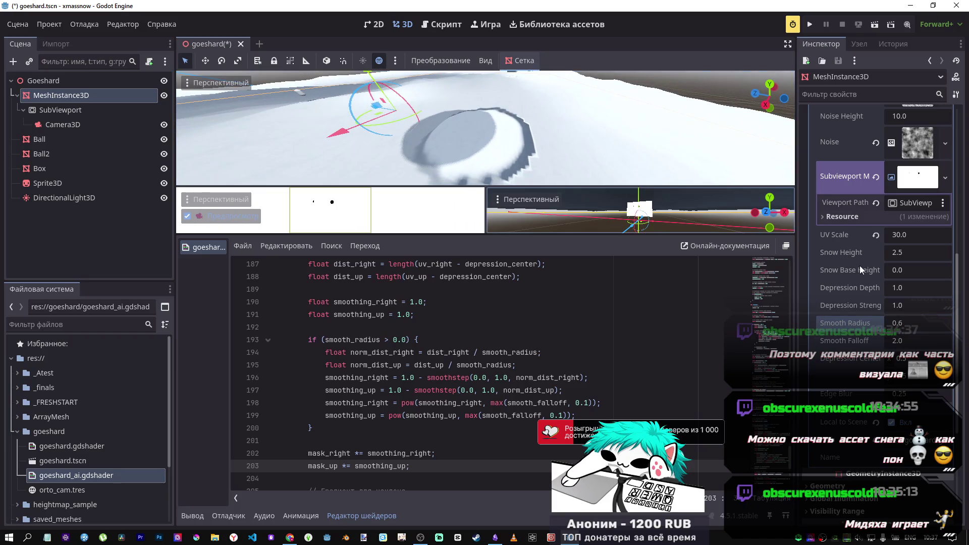
Step: Keep Depression Strength at 1.0 and drag Depression Depth down to -14.67 for deeper ball dents
{"action": "mouse_move", "coordinate": [898, 306]}
{"action": "left_mouse_down"}
{"action": "mouse_move", "coordinate": [888, 305]}
{"action": "mouse_move", "coordinate": [908, 305]}
{"action": "mouse_move", "coordinate": [893, 306]}
{"action": "left_mouse_up"}
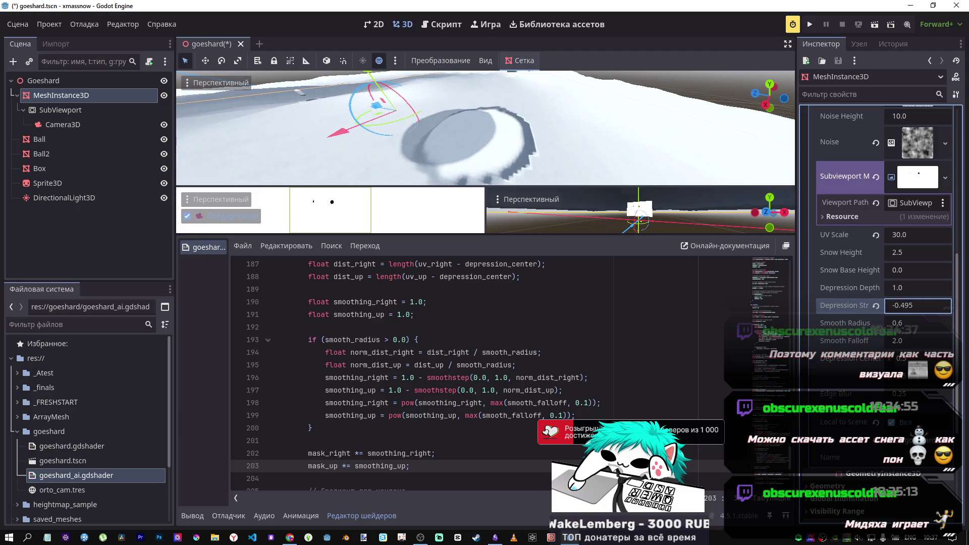
{"action": "left_click", "coordinate": [876, 306]}
{"action": "left_click_drag", "start_coordinate": [902, 289], "coordinate": [892, 289]}
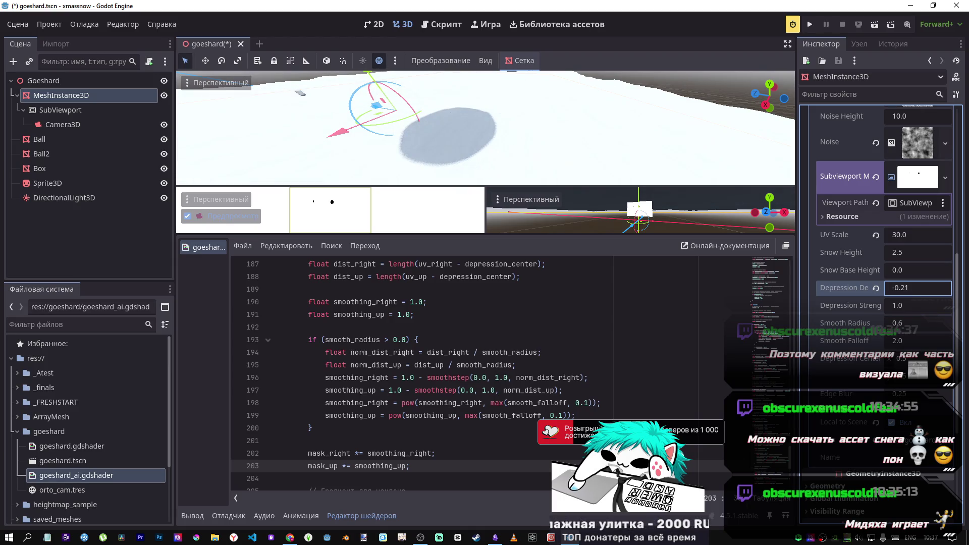
{"action": "mouse_move", "coordinate": [769, 96]}
{"action": "left_mouse_down"}
{"action": "mouse_move", "coordinate": [679, 100]}
{"action": "mouse_move", "coordinate": [671, 189]}
{"action": "left_mouse_up"}
{"action": "left_click_drag", "start_coordinate": [937, 288], "coordinate": [882, 287]}
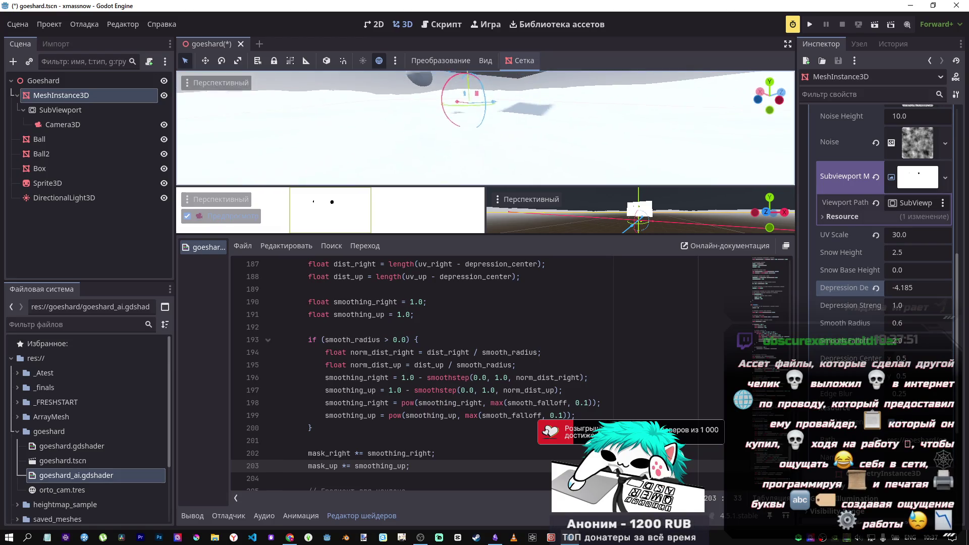
{"action": "mouse_move", "coordinate": [891, 282]}
{"action": "left_mouse_down"}
{"action": "mouse_move", "coordinate": [898, 287]}
{"action": "mouse_move", "coordinate": [883, 288]}
{"action": "left_mouse_up"}
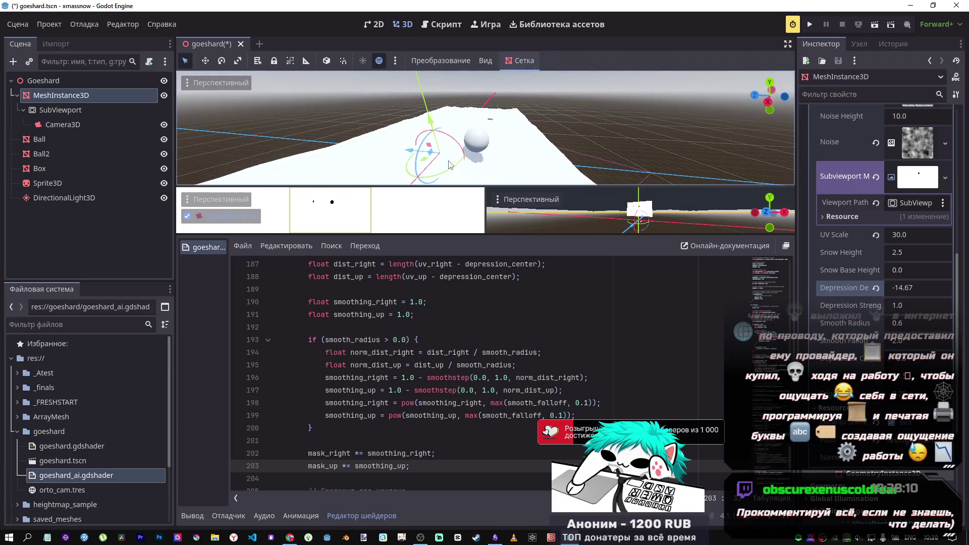
Step: Tilt the DirectionalLight3D for darker shading and shadows, fly over the snow, then select MeshInstance3D
{"action": "left_click", "coordinate": [113, 198]}
{"action": "left_click_drag", "start_coordinate": [449, 144], "coordinate": [432, 142]}
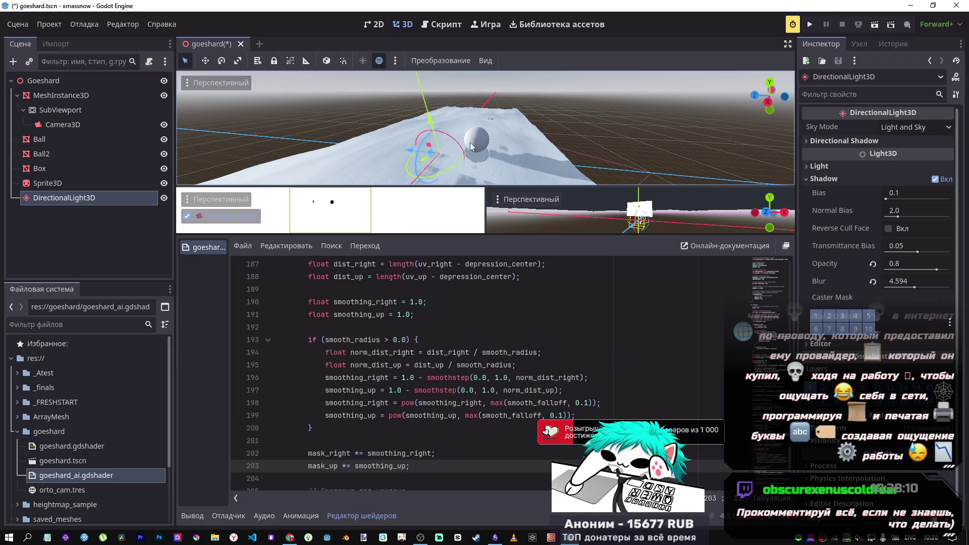
{"action": "key", "text": "w"}
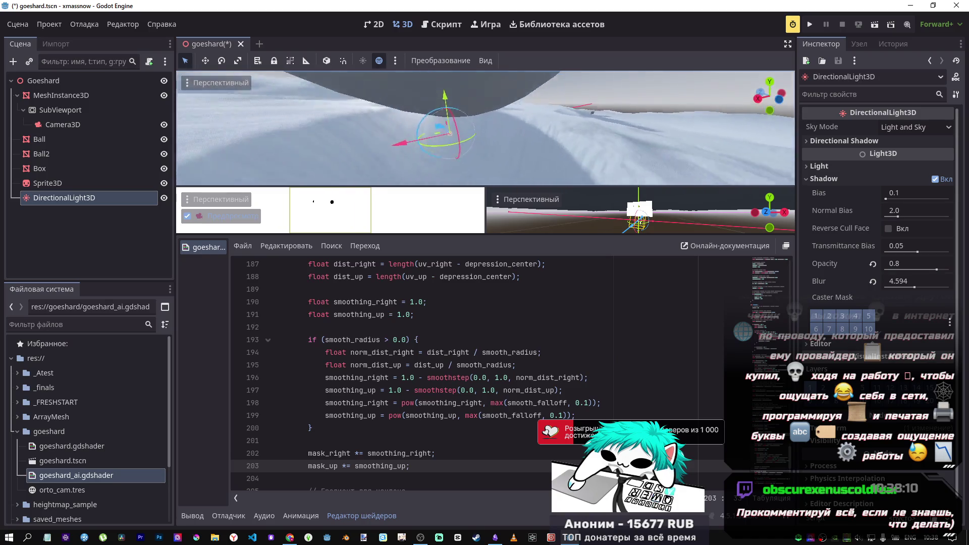
{"action": "key", "text": "w"}
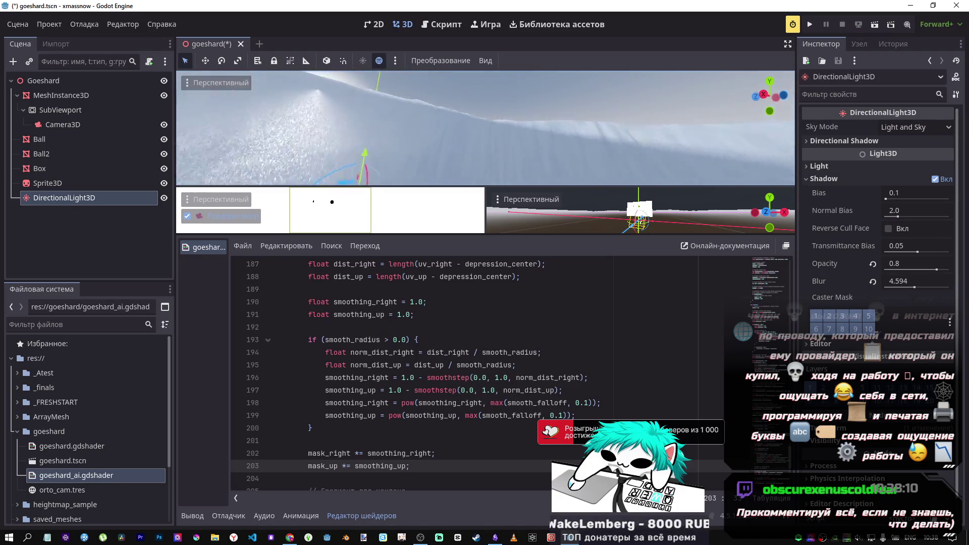
{"action": "key", "text": "s"}
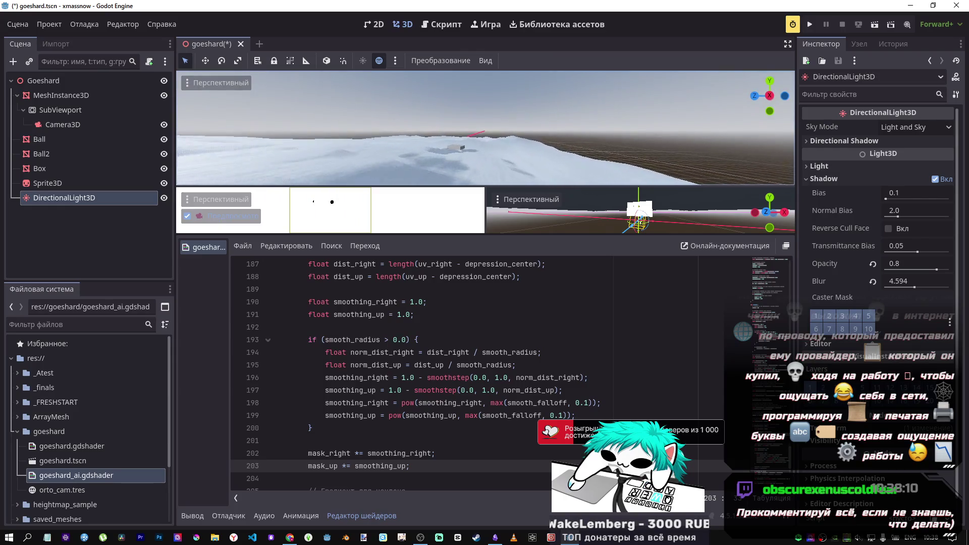
{"action": "key", "text": "w"}
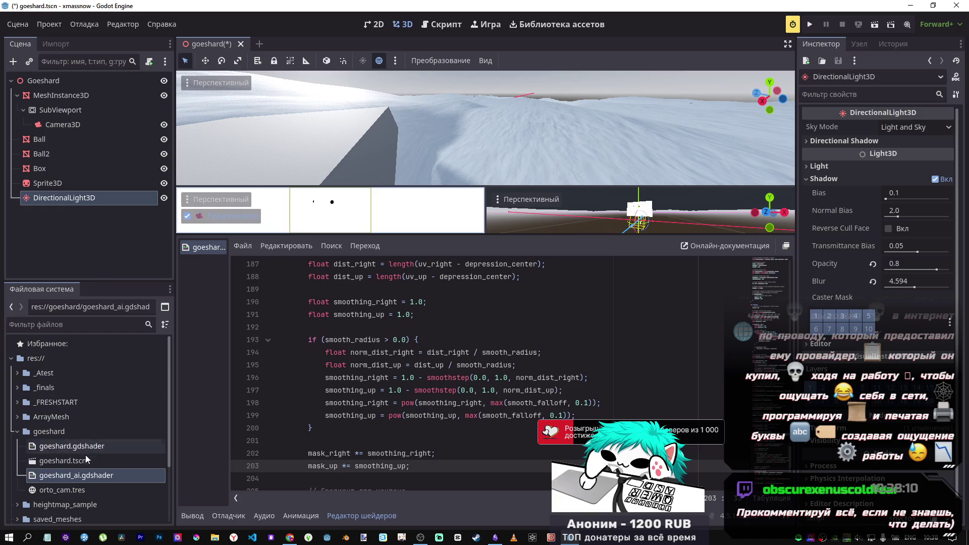
{"action": "left_click", "coordinate": [85, 94]}
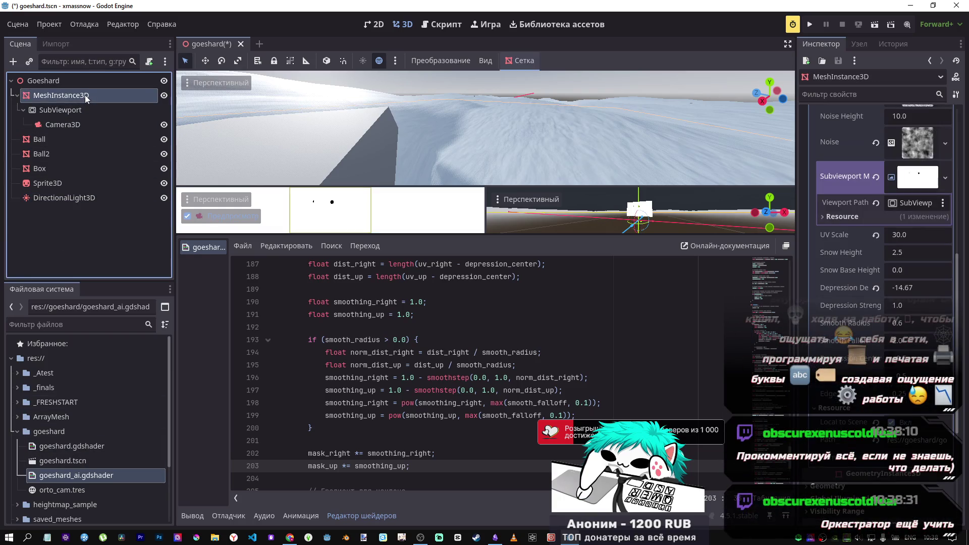
Step: Assign the original goeshard.gdshader to the snow material's Shader slot
{"action": "scroll", "coordinate": [818, 353], "scroll_direction": "up", "scroll_amount": 6}
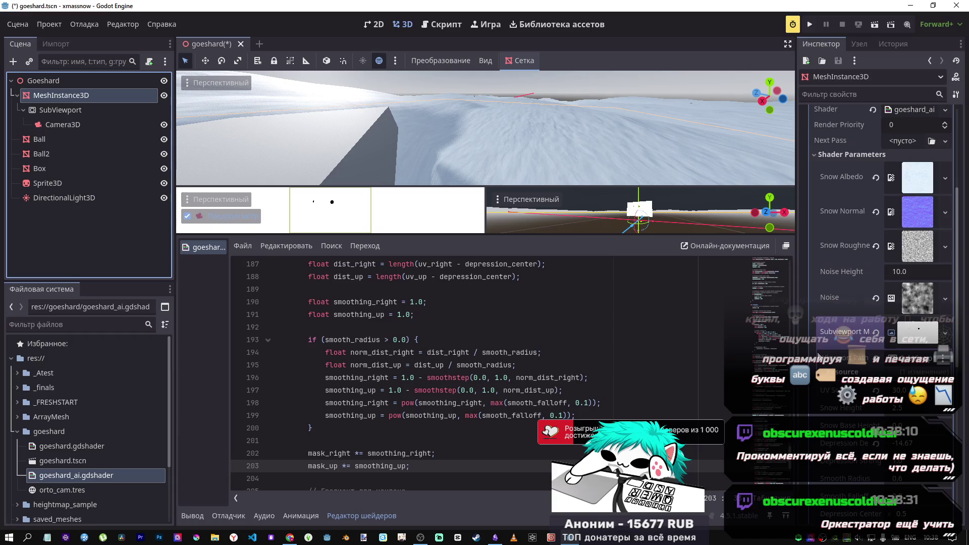
{"action": "left_click", "coordinate": [58, 449]}
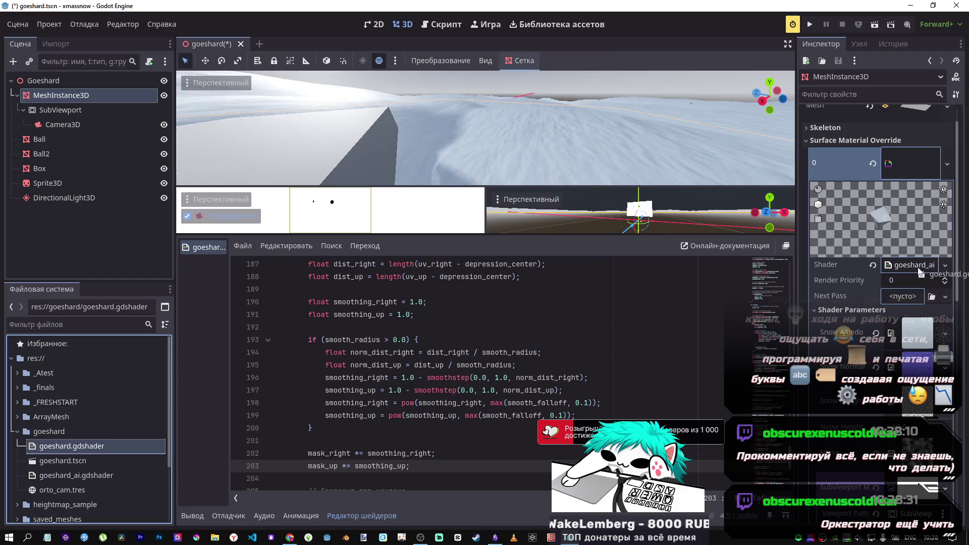
{"action": "left_click_drag", "start_coordinate": [920, 273], "coordinate": [919, 268]}
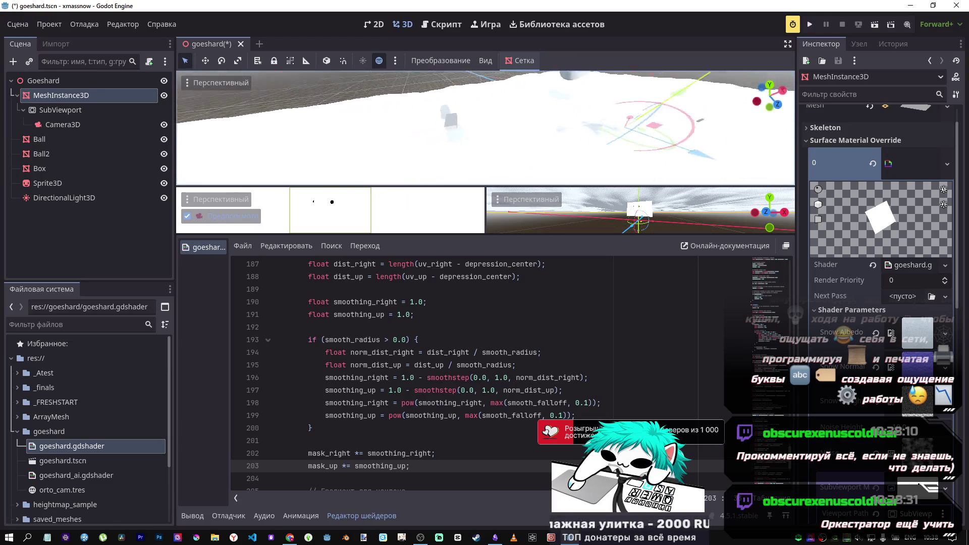
Step: Reset Depression Strength and Smooth Falloff to their default values
{"action": "scroll", "coordinate": [879, 409], "scroll_direction": "down", "scroll_amount": 5}
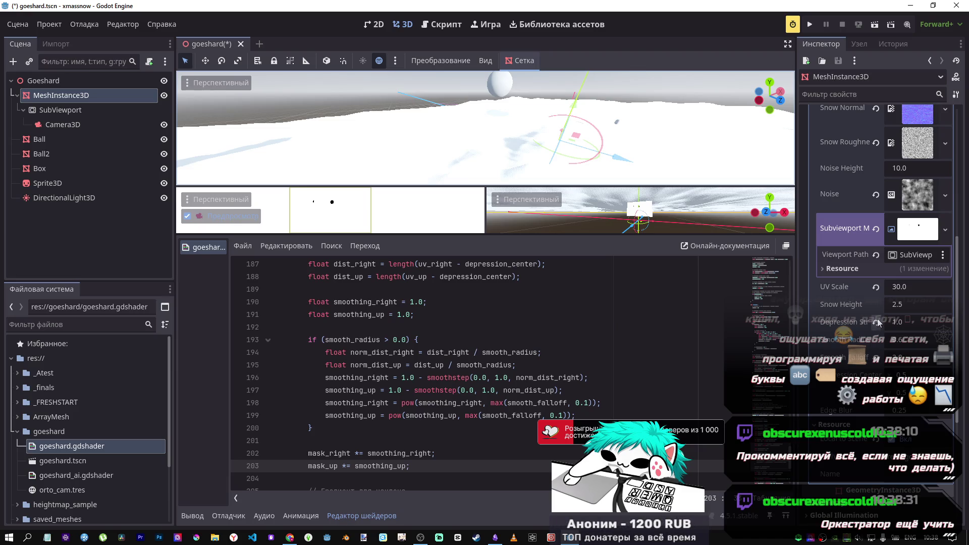
{"action": "left_click", "coordinate": [876, 322]}
{"action": "left_click", "coordinate": [877, 358]}
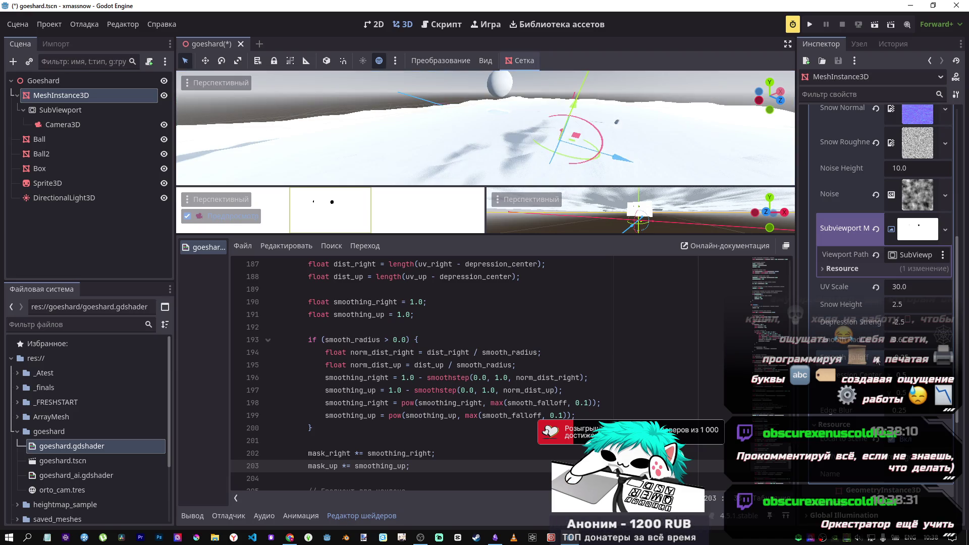
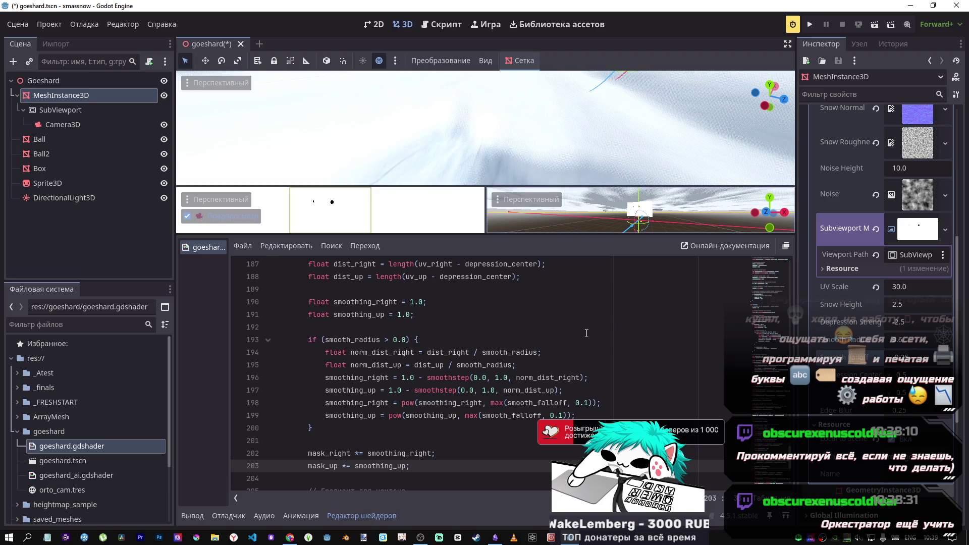
Step: Enlarge the 3D viewports above the shader code and show Depression Strength -2.5 and Smooth Radius 0.6 in the Inspector
{"action": "mouse_move", "coordinate": [544, 234]}
{"action": "left_mouse_down"}
{"action": "mouse_move", "coordinate": [547, 275]}
{"action": "mouse_move", "coordinate": [551, 252]}
{"action": "left_mouse_up"}
{"action": "scroll", "coordinate": [621, 418], "scroll_direction": "up", "scroll_amount": 4}
{"action": "scroll", "coordinate": [883, 228], "scroll_direction": "up", "scroll_amount": 3}
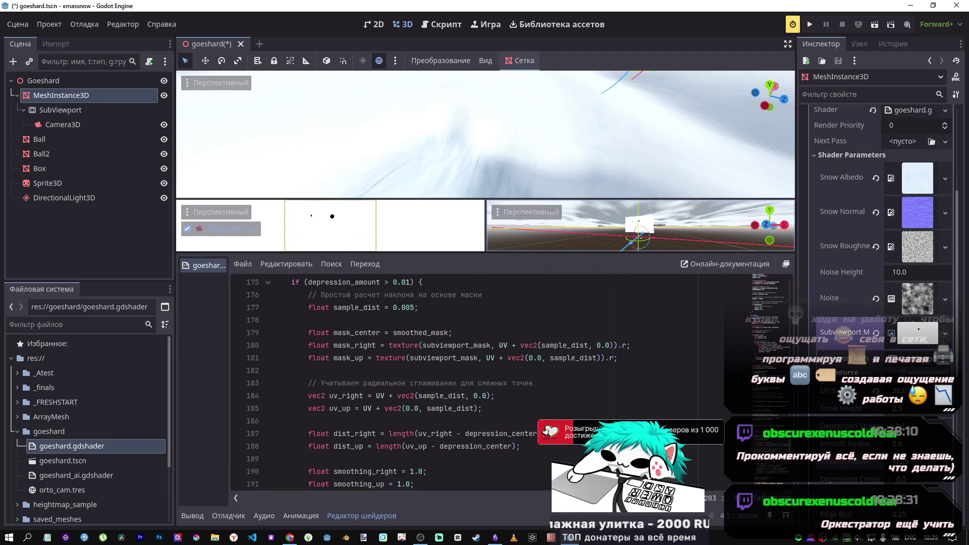
{"action": "scroll", "coordinate": [814, 440], "scroll_direction": "down", "scroll_amount": 3}
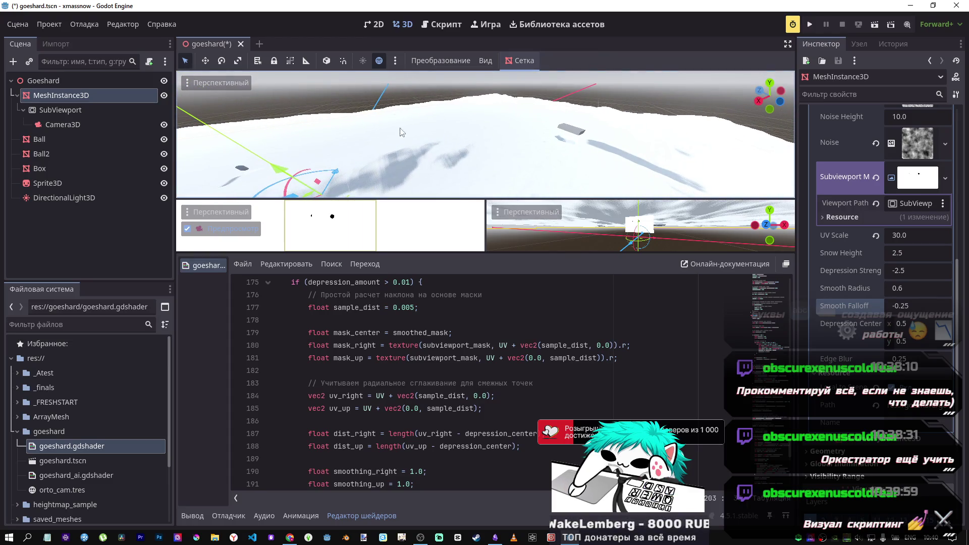
Step: Set the subviewport Camera3D's environment background mode to Keep
{"action": "left_click", "coordinate": [57, 124]}
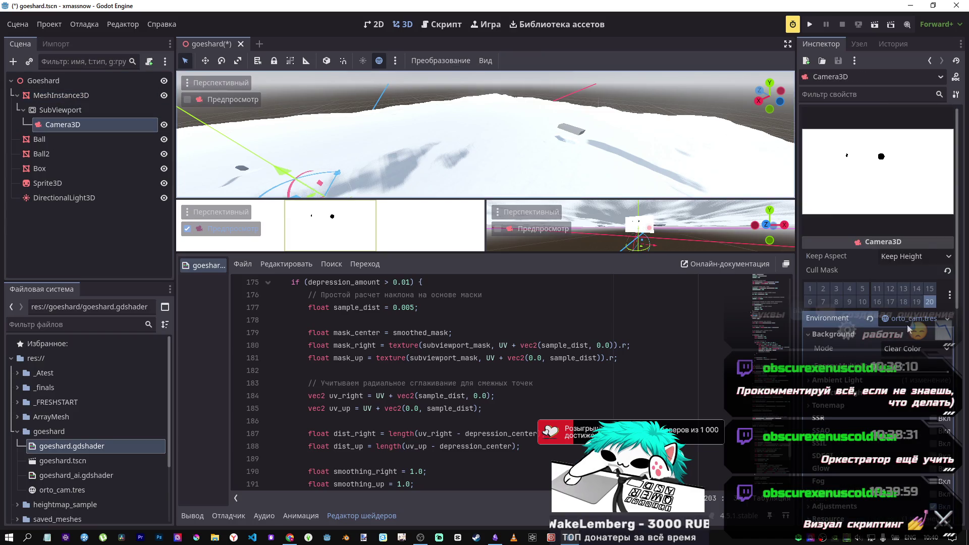
{"action": "left_click", "coordinate": [906, 348]}
{"action": "left_click", "coordinate": [904, 419]}
Step: Rotate the DirectionalLight3D to about -14.6 degrees so the box casts a long shadow
{"action": "mouse_move", "coordinate": [716, 192]}
{"action": "left_mouse_down"}
{"action": "mouse_move", "coordinate": [555, 161]}
{"action": "mouse_move", "coordinate": [641, 141]}
{"action": "left_mouse_up"}
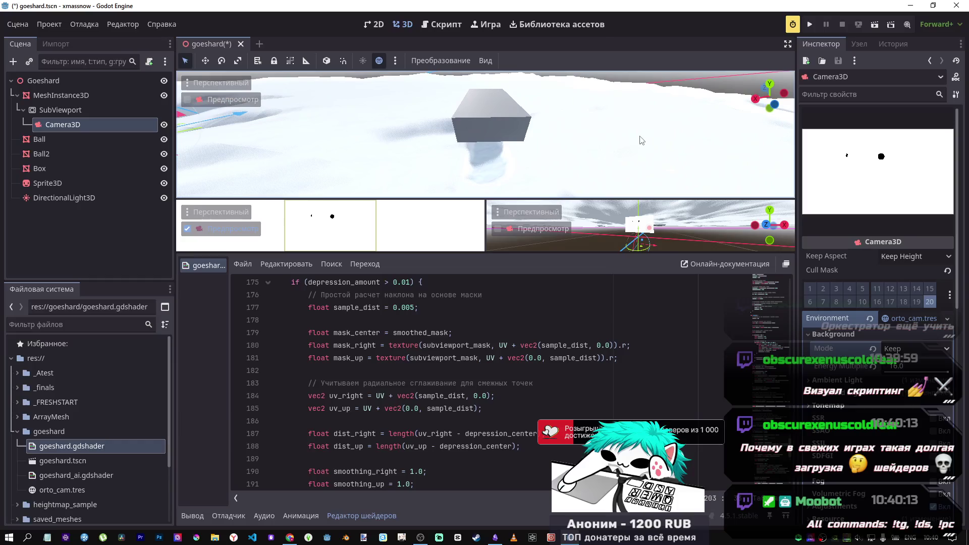
{"action": "left_click", "coordinate": [470, 130]}
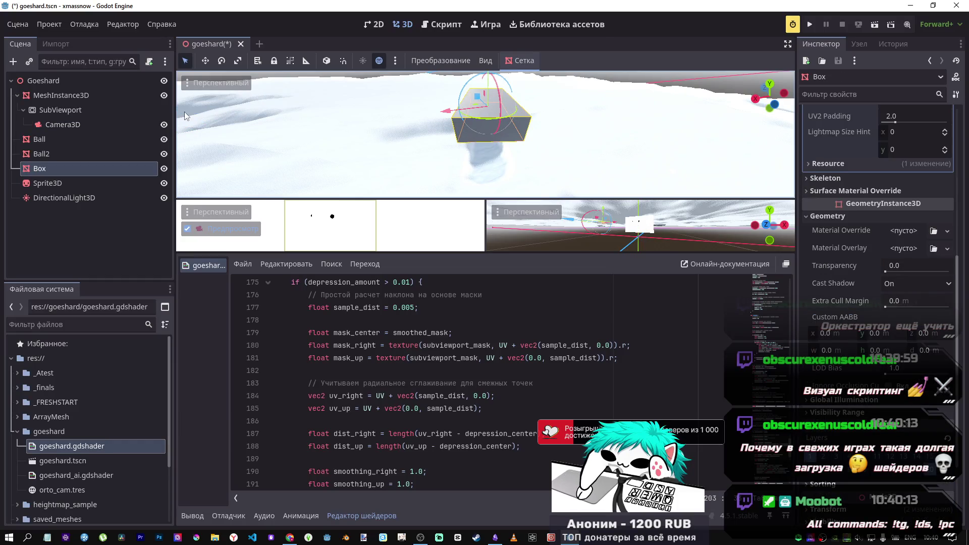
{"action": "left_click", "coordinate": [51, 198]}
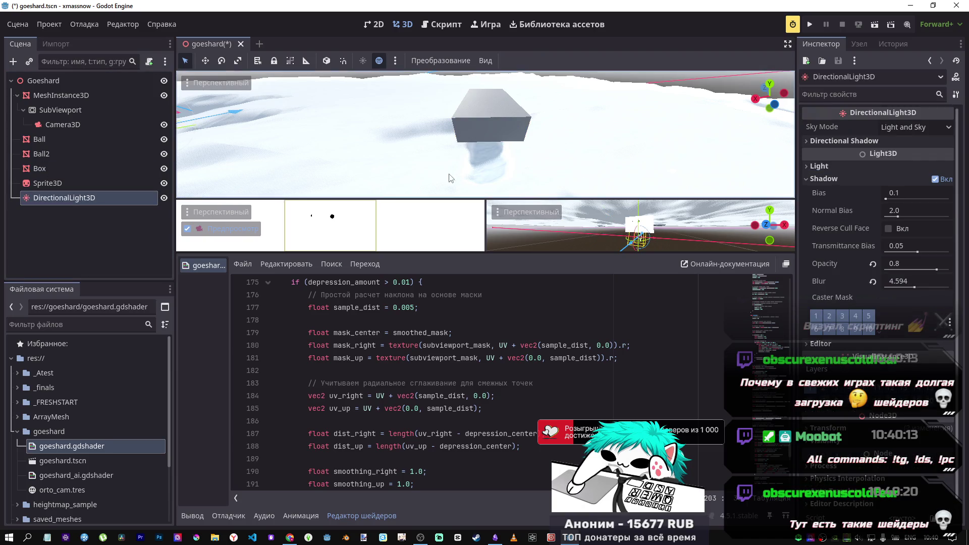
{"action": "key", "text": "f"}
{"action": "mouse_move", "coordinate": [395, 120]}
{"action": "left_mouse_down"}
{"action": "mouse_move", "coordinate": [386, 125]}
{"action": "mouse_move", "coordinate": [395, 117]}
{"action": "left_mouse_up"}
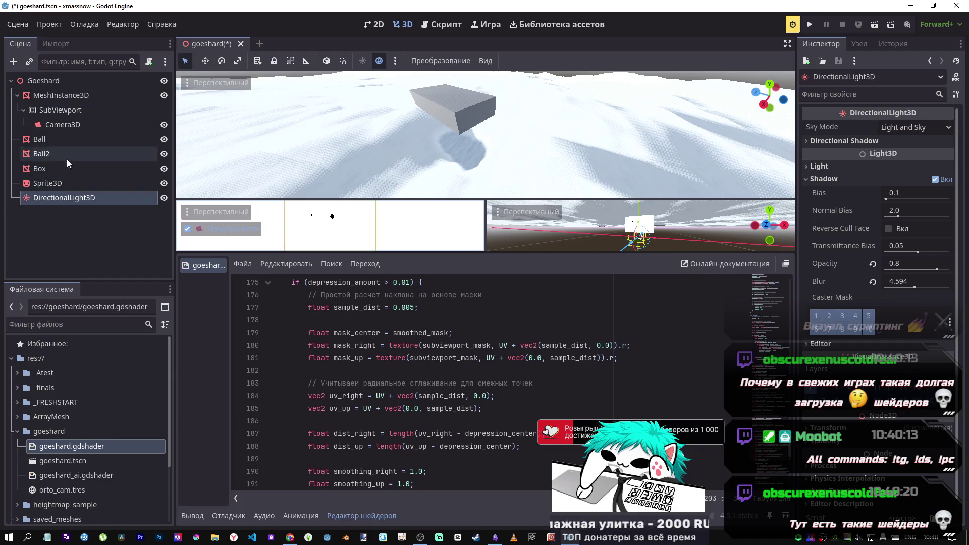
Step: Turn the Box about 121 degrees and slide it across the snow along Z to carve a trail
{"action": "left_click", "coordinate": [63, 171]}
{"action": "mouse_move", "coordinate": [439, 114]}
{"action": "left_mouse_down"}
{"action": "mouse_move", "coordinate": [471, 112]}
{"action": "mouse_move", "coordinate": [437, 134]}
{"action": "mouse_move", "coordinate": [470, 113]}
{"action": "mouse_move", "coordinate": [424, 99]}
{"action": "mouse_move", "coordinate": [187, 108]}
{"action": "left_mouse_up"}
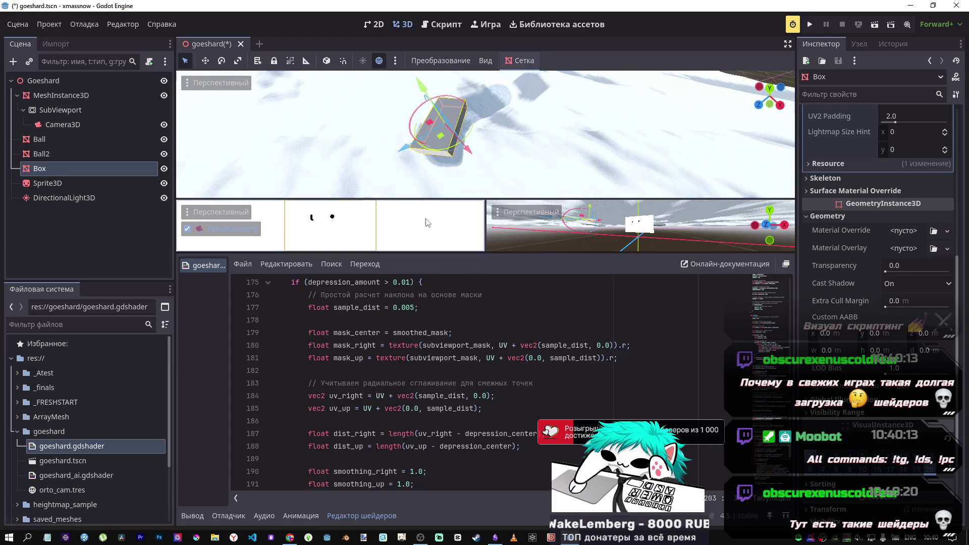
{"action": "mouse_move", "coordinate": [419, 144]}
{"action": "left_mouse_down"}
{"action": "mouse_move", "coordinate": [507, 142]}
{"action": "mouse_move", "coordinate": [564, 177]}
{"action": "left_mouse_up"}
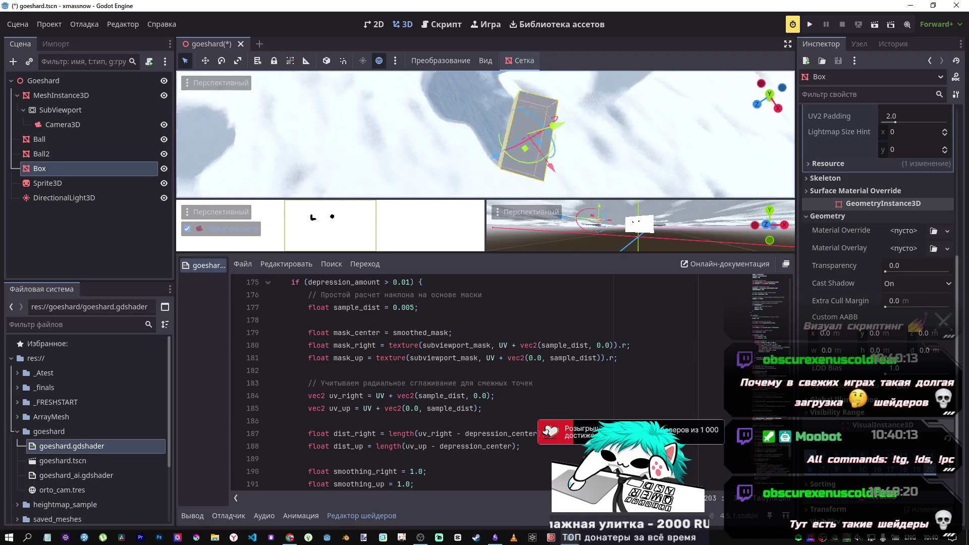
{"action": "left_click_drag", "start_coordinate": [483, 156], "coordinate": [504, 104]}
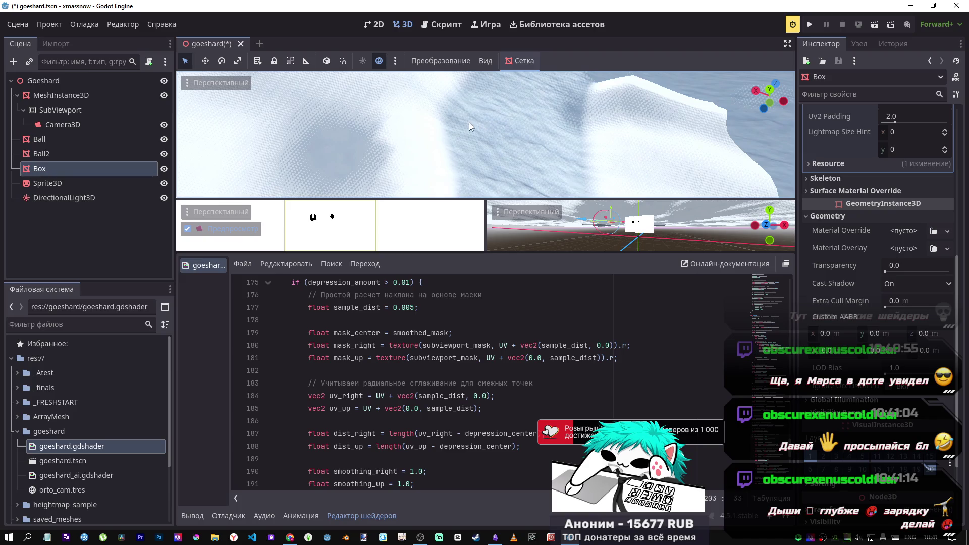
Step: Fly the view along the snow trail and select the Ball sphere
{"action": "scroll", "coordinate": [468, 185], "scroll_direction": "down", "scroll_amount": 3}
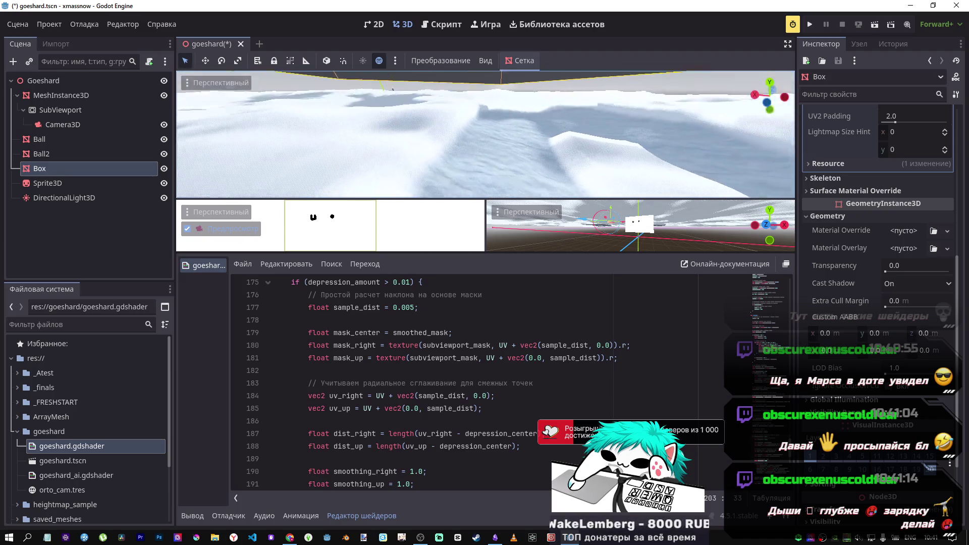
{"action": "key", "text": "w"}
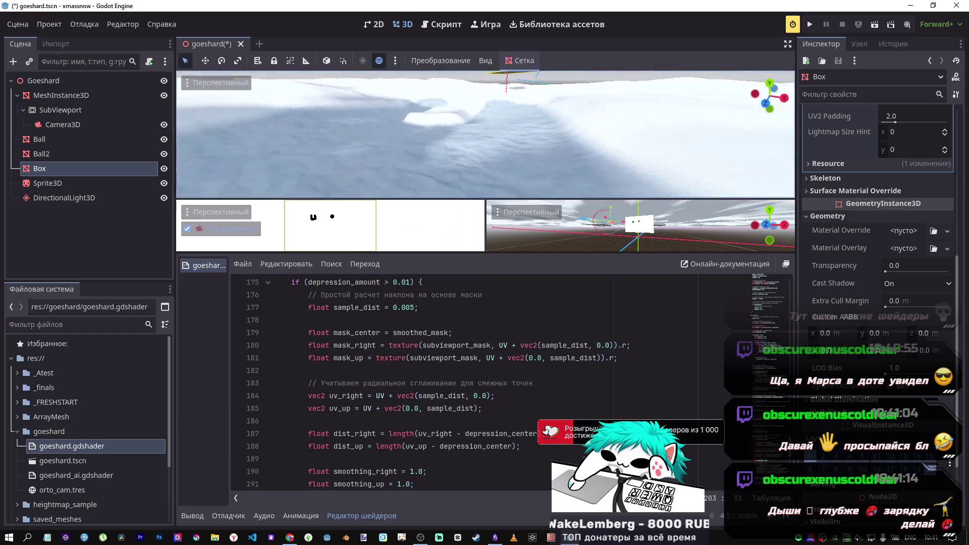
{"action": "key", "text": "w"}
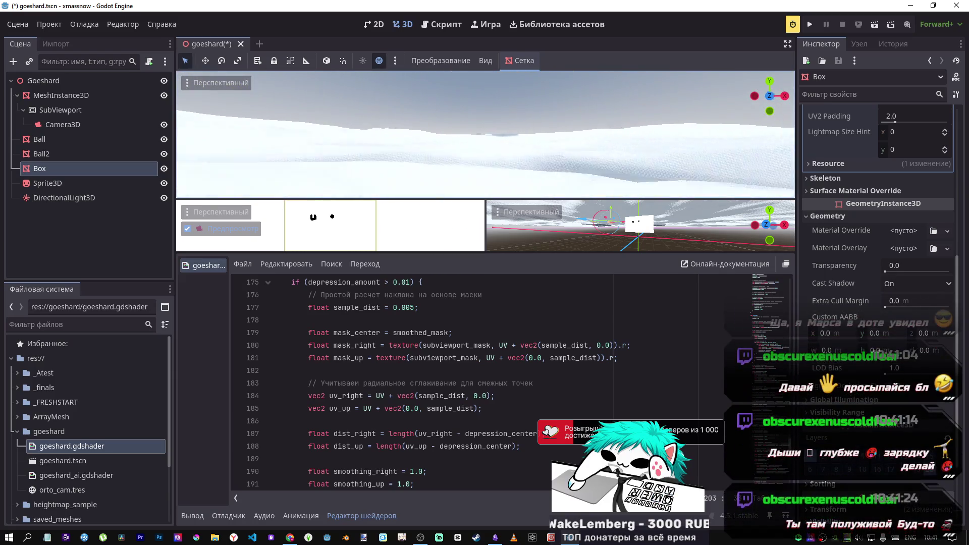
{"action": "key", "text": "w"}
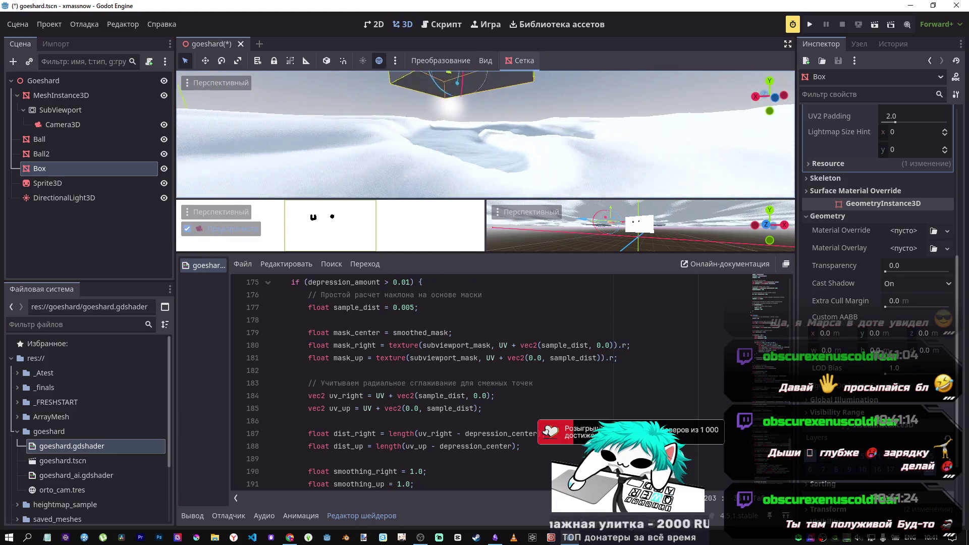
{"action": "right_click", "coordinate": [469, 174]}
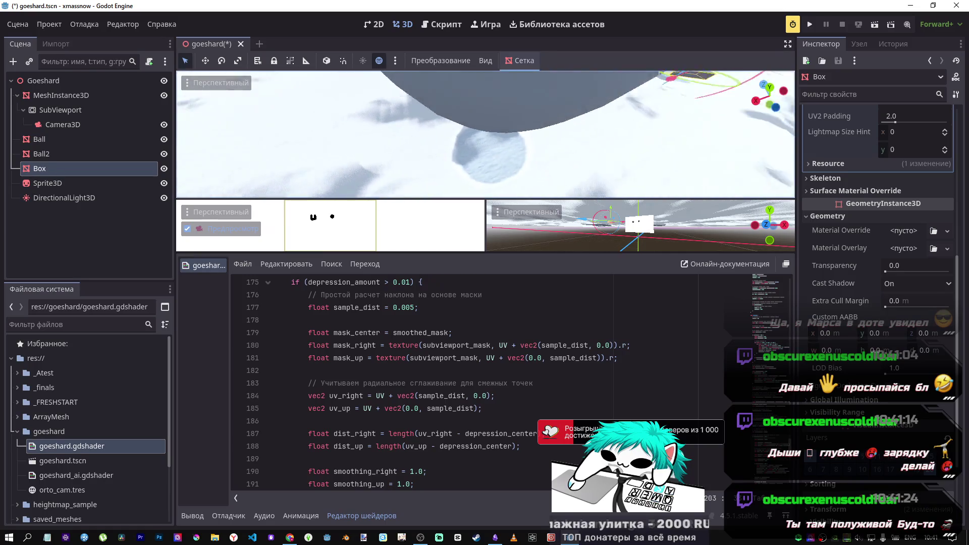
{"action": "left_click", "coordinate": [456, 139]}
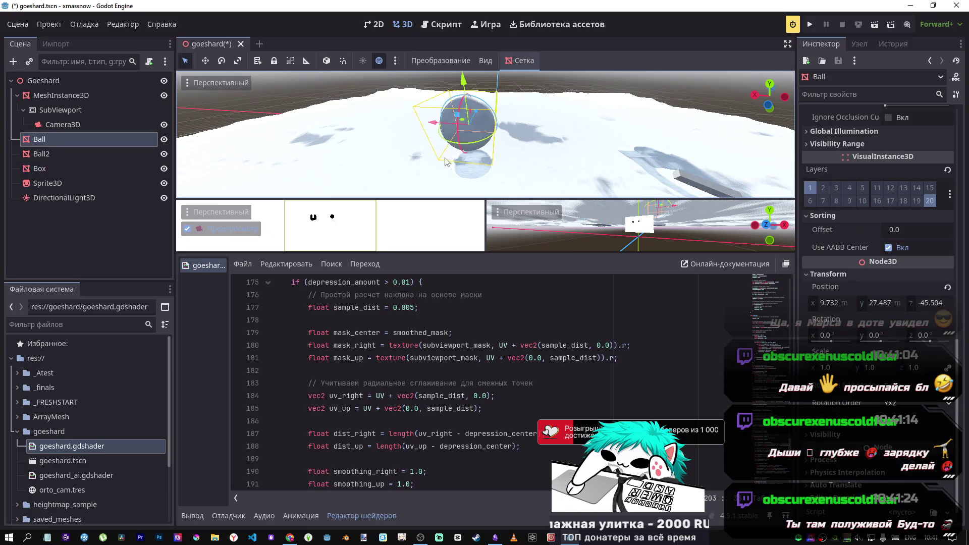
Step: Drag the Ball along X to about -10.103, leaving a long trail in the snow
{"action": "mouse_move", "coordinate": [353, 125]}
{"action": "left_mouse_down"}
{"action": "mouse_move", "coordinate": [262, 121]}
{"action": "mouse_move", "coordinate": [573, 139]}
{"action": "left_mouse_up"}
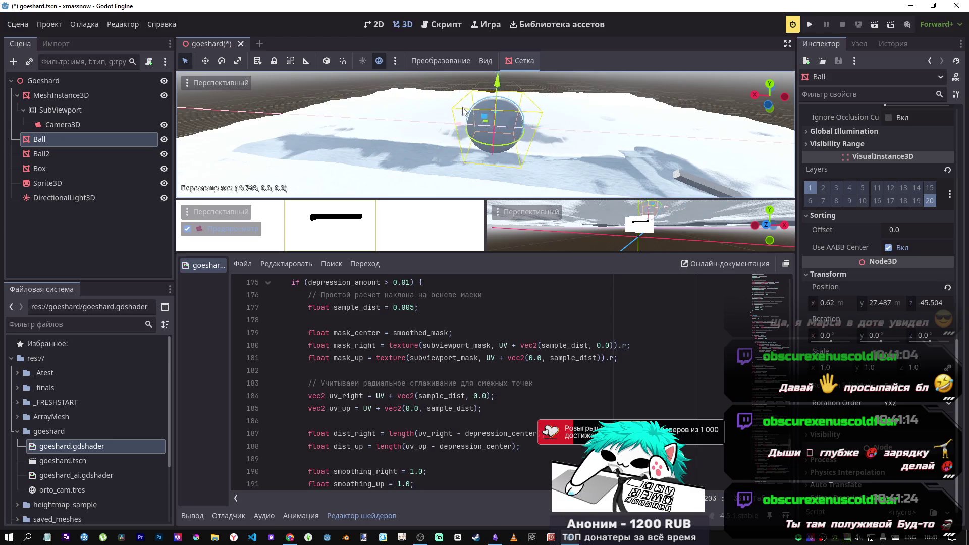
{"action": "scroll", "coordinate": [483, 109], "scroll_direction": "up", "scroll_amount": 5}
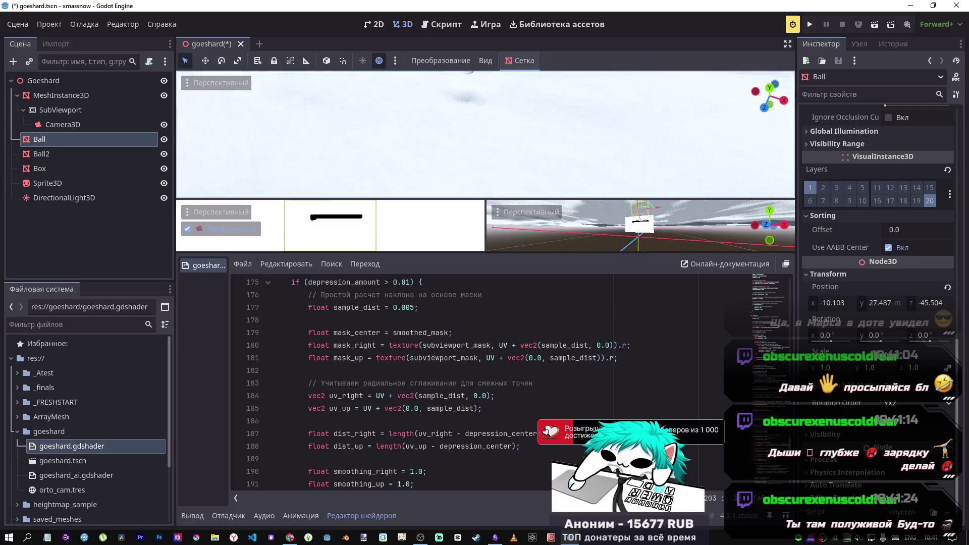
Step: Lower Ball2 into the snow and slide it back and forth along the X axis
{"action": "left_click", "coordinate": [459, 141]}
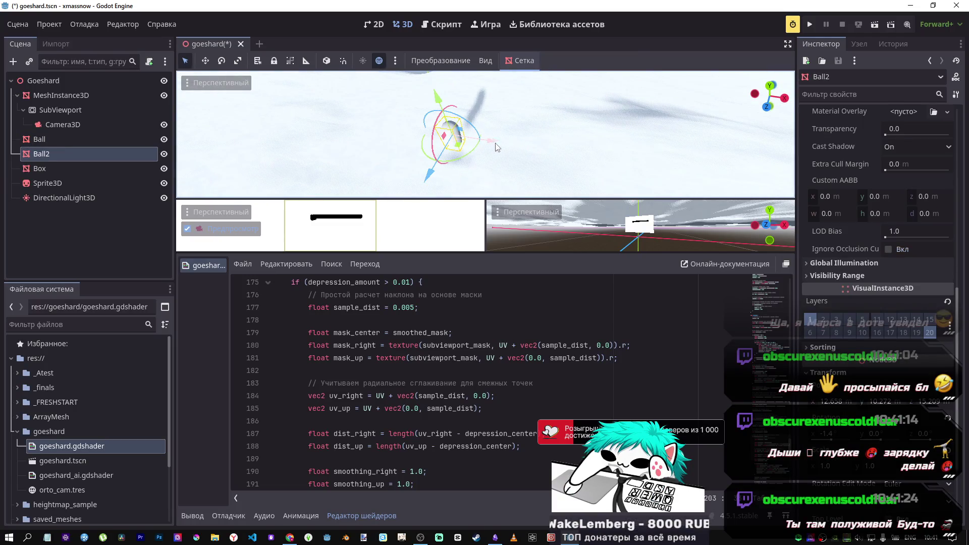
{"action": "mouse_move", "coordinate": [468, 141]}
{"action": "left_mouse_down"}
{"action": "mouse_move", "coordinate": [242, 101]}
{"action": "mouse_move", "coordinate": [429, 132]}
{"action": "mouse_move", "coordinate": [713, 137]}
{"action": "mouse_move", "coordinate": [444, 151]}
{"action": "mouse_move", "coordinate": [201, 108]}
{"action": "left_mouse_up"}
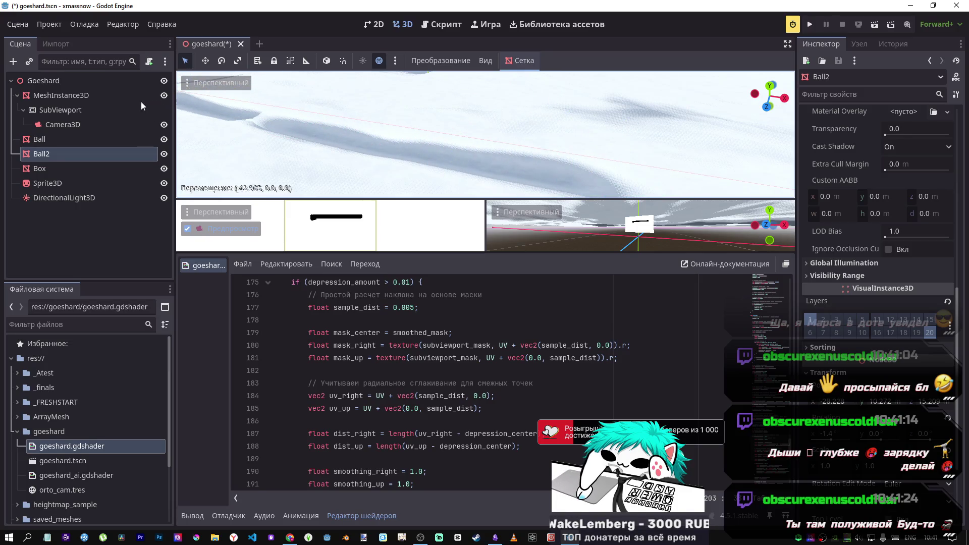
{"action": "key", "text": "f"}
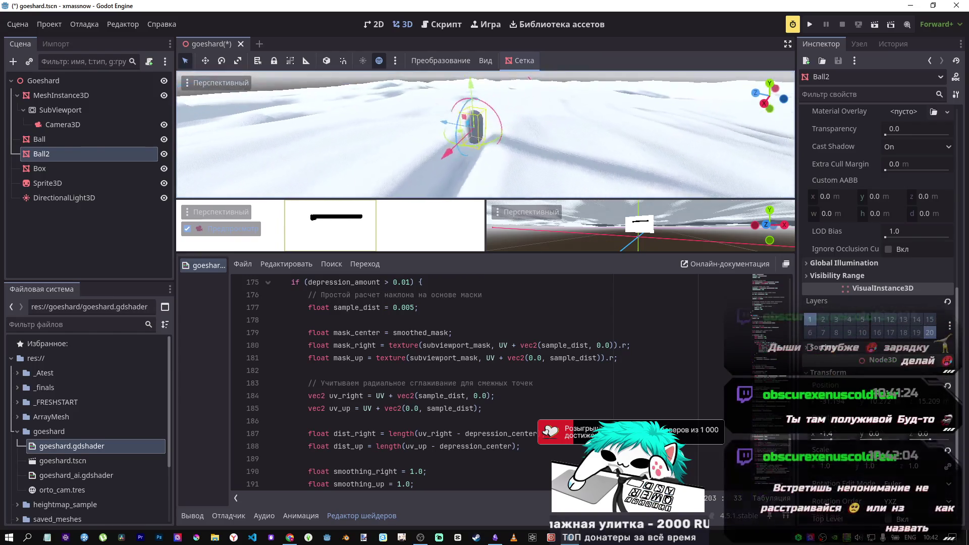
{"action": "left_click_drag", "start_coordinate": [467, 89], "coordinate": [473, 109]}
{"action": "left_click_drag", "start_coordinate": [451, 175], "coordinate": [494, 137]}
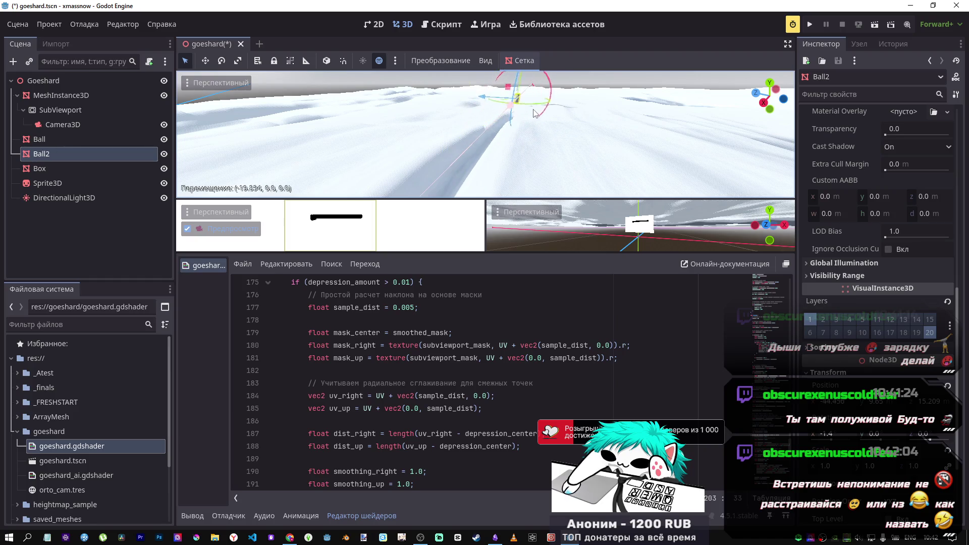
{"action": "left_click_drag", "start_coordinate": [486, 169], "coordinate": [515, 135]}
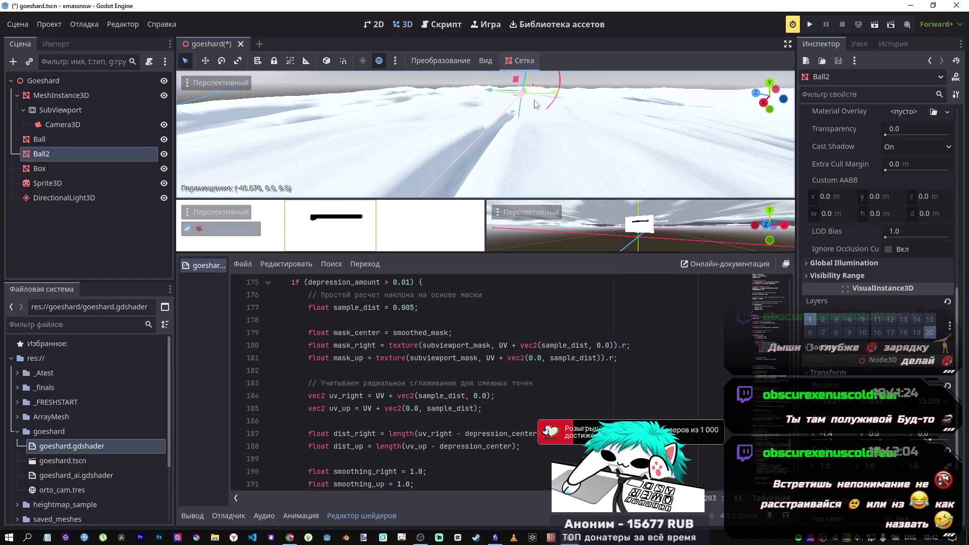
{"action": "left_click_drag", "start_coordinate": [539, 101], "coordinate": [512, 135]}
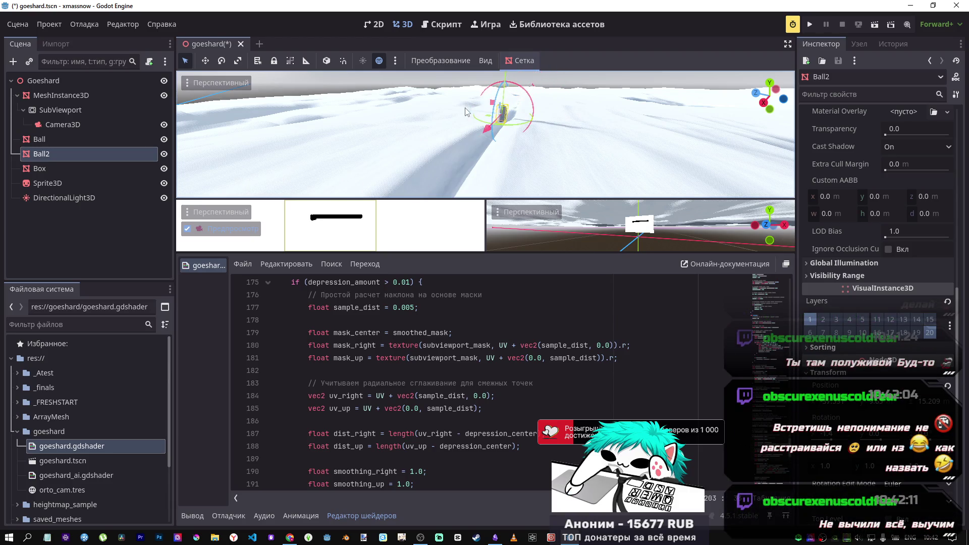
Step: Move Ball2 along Z and toward the middle of the trail, then raise it along Y
{"action": "left_click_drag", "start_coordinate": [432, 115], "coordinate": [415, 116]}
{"action": "mouse_move", "coordinate": [347, 146]}
{"action": "left_mouse_down"}
{"action": "mouse_move", "coordinate": [354, 105]}
{"action": "mouse_move", "coordinate": [389, 142]}
{"action": "mouse_move", "coordinate": [471, 143]}
{"action": "mouse_move", "coordinate": [344, 111]}
{"action": "mouse_move", "coordinate": [482, 157]}
{"action": "mouse_move", "coordinate": [506, 177]}
{"action": "left_mouse_up"}
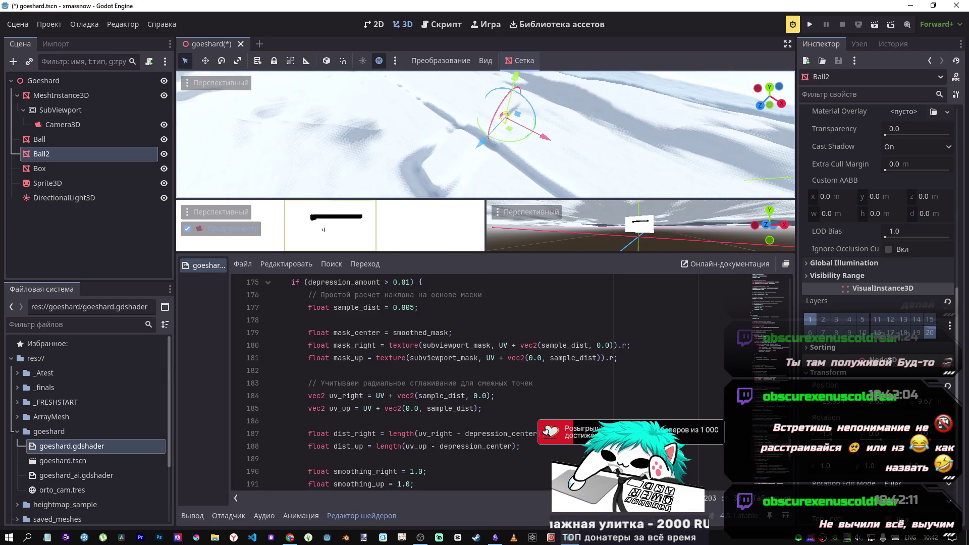
{"action": "left_click_drag", "start_coordinate": [485, 133], "coordinate": [512, 112]}
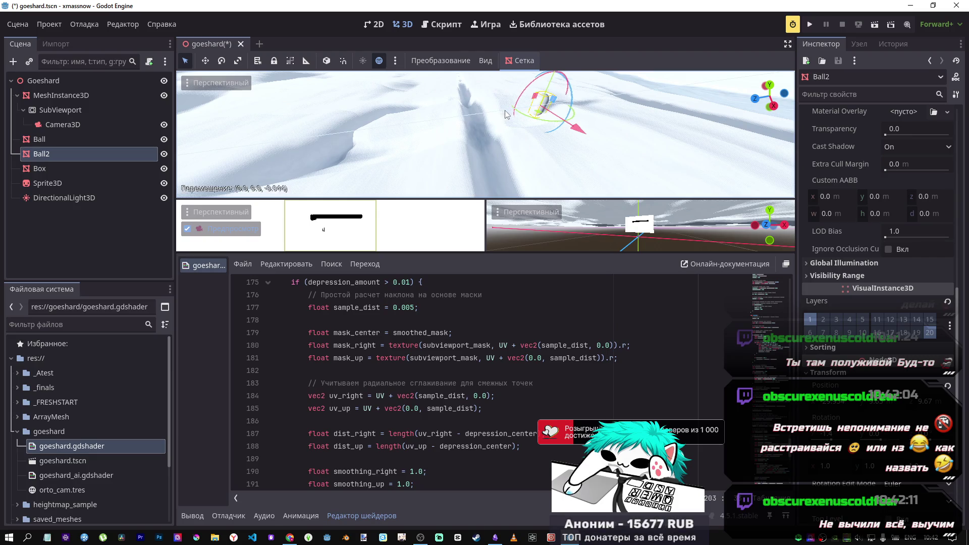
{"action": "left_click_drag", "start_coordinate": [630, 110], "coordinate": [471, 115]}
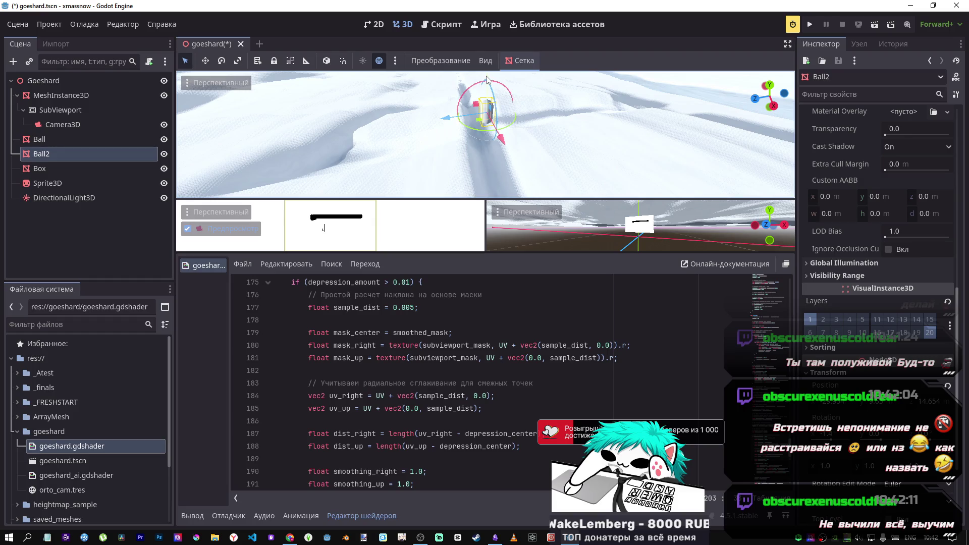
{"action": "left_click_drag", "start_coordinate": [488, 80], "coordinate": [487, 147]}
{"action": "scroll", "coordinate": [487, 79], "scroll_direction": "down", "scroll_amount": 2}
{"action": "mouse_move", "coordinate": [484, 109]}
{"action": "left_mouse_down"}
{"action": "mouse_move", "coordinate": [467, 136]}
{"action": "mouse_move", "coordinate": [525, 143]}
{"action": "mouse_move", "coordinate": [322, 165]}
{"action": "mouse_move", "coordinate": [461, 164]}
{"action": "left_mouse_up"}
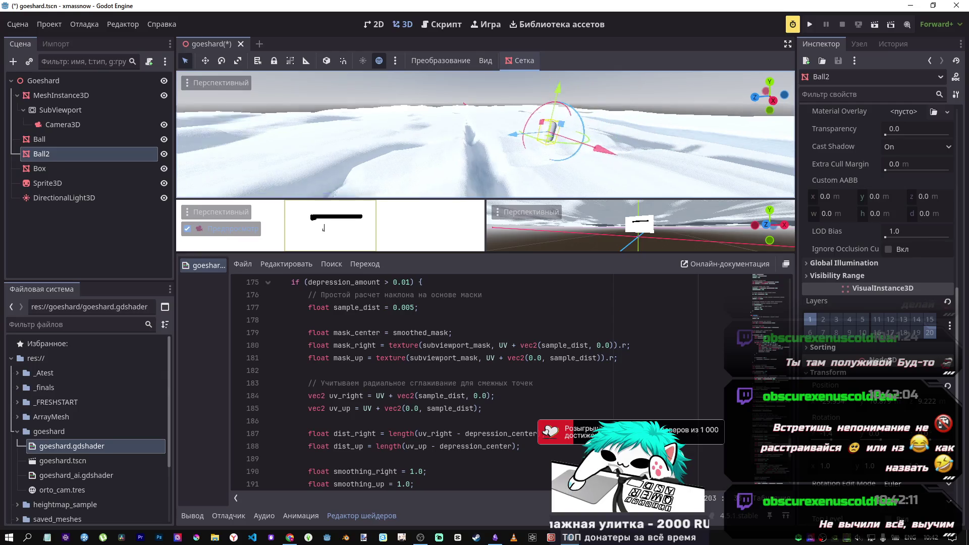
{"action": "key", "text": "w"}
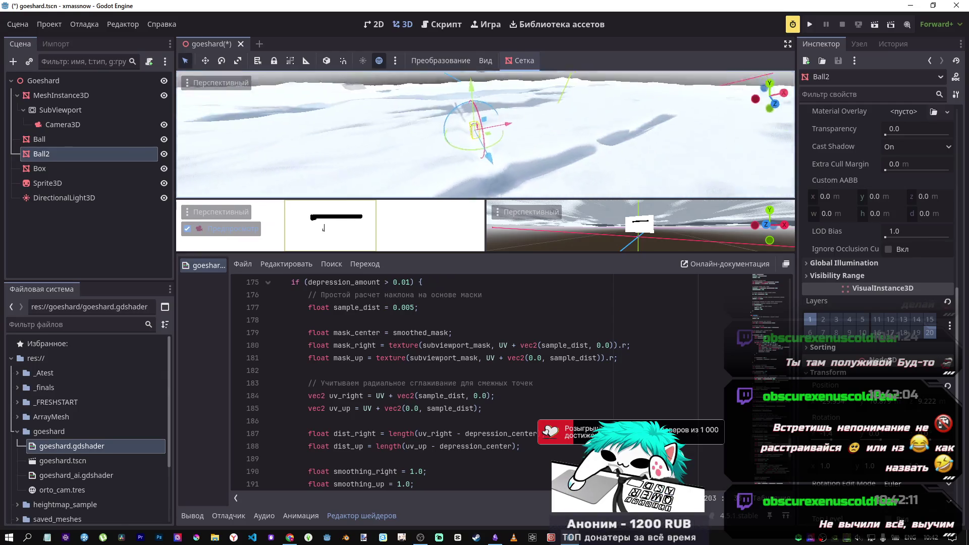